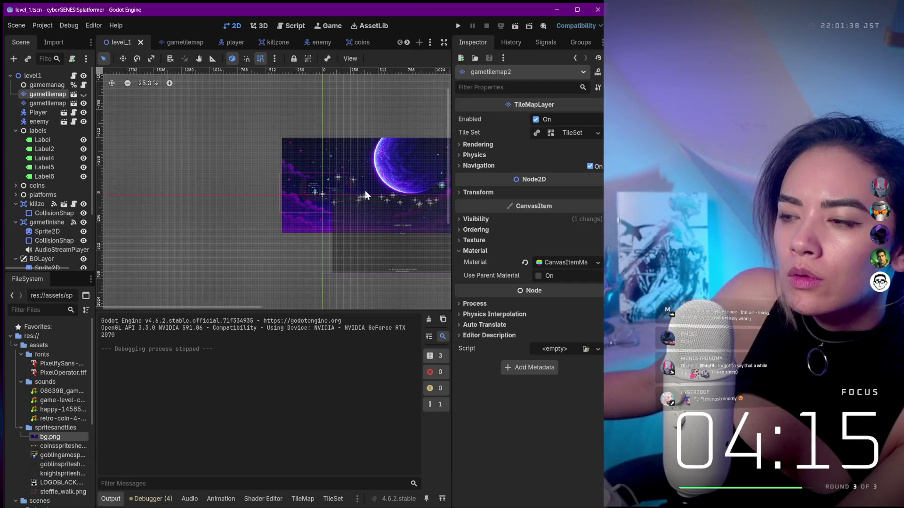
Nudge the space background Sprite2D to position (424, -80), then select the level1 root node
{"action": "scroll", "coordinate": [365, 190], "scroll_direction": "down", "scroll_amount": 1}
{"action": "scroll", "coordinate": [343, 207], "scroll_direction": "right", "scroll_amount": 5}
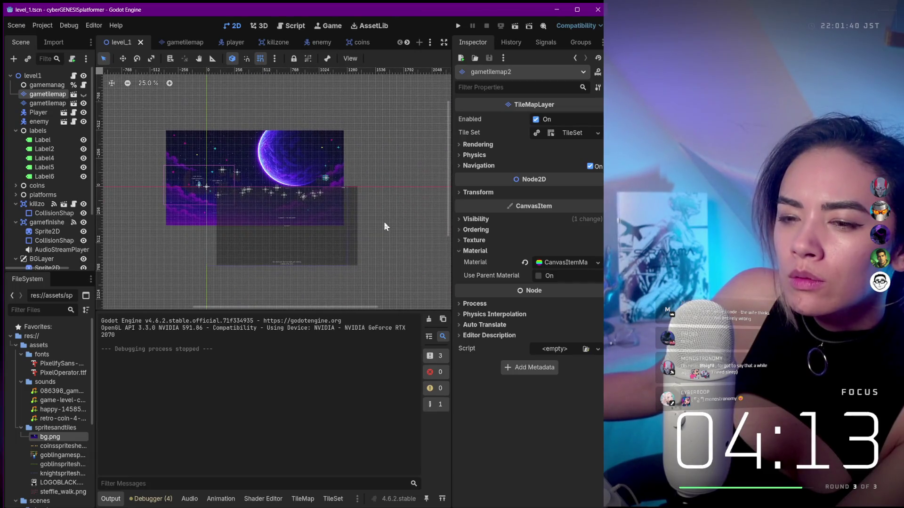
{"action": "left_click", "coordinate": [255, 157]}
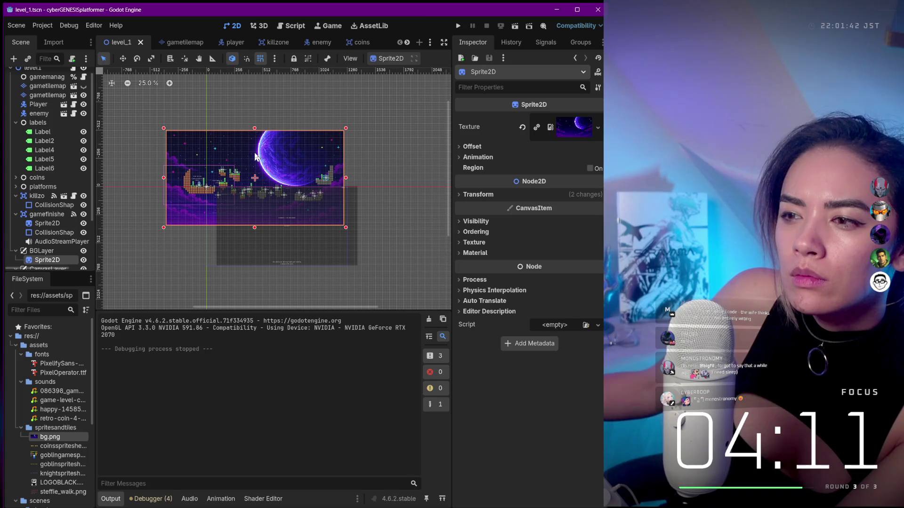
{"action": "left_click_drag", "start_coordinate": [262, 156], "coordinate": [257, 152]}
{"action": "scroll", "coordinate": [52, 104], "scroll_direction": "up", "scroll_amount": 1}
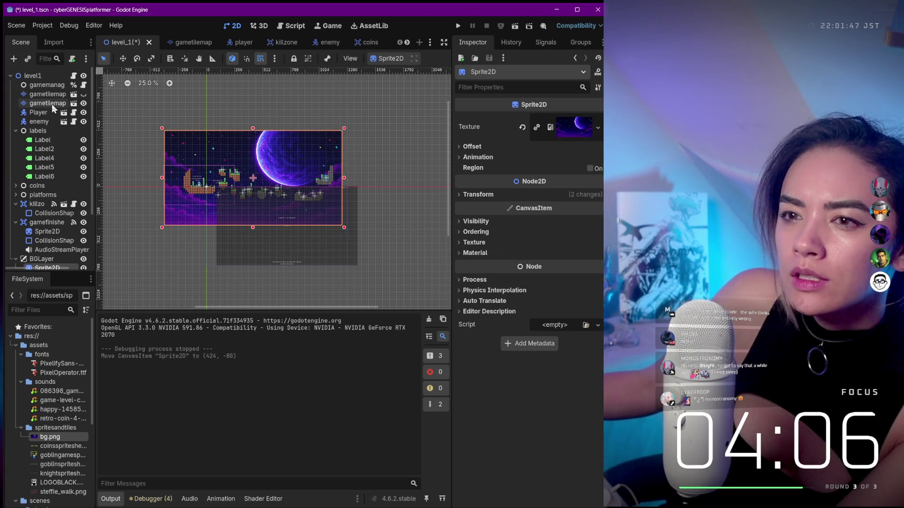
{"action": "left_click", "coordinate": [51, 76]}
{"action": "scroll", "coordinate": [278, 133], "scroll_direction": "up", "scroll_amount": 1}
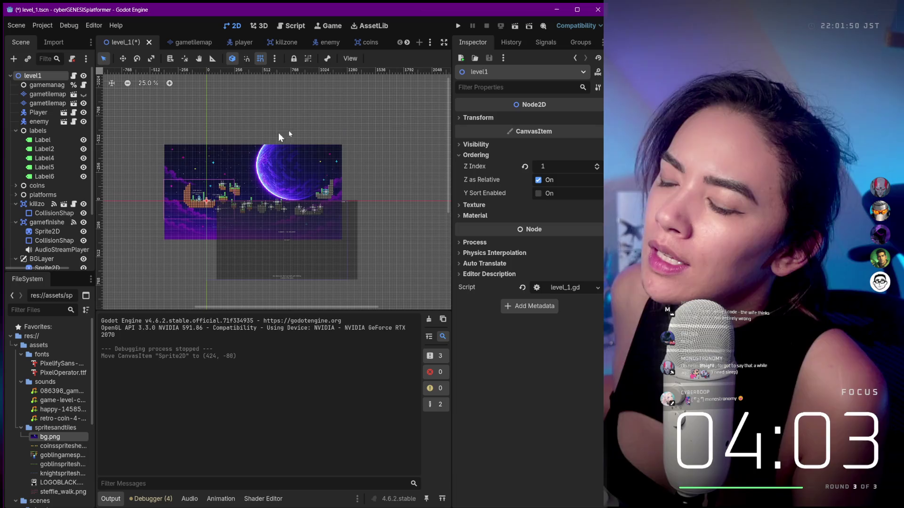
Save and run the level, then close the test game window
{"action": "left_click", "coordinate": [458, 26]}
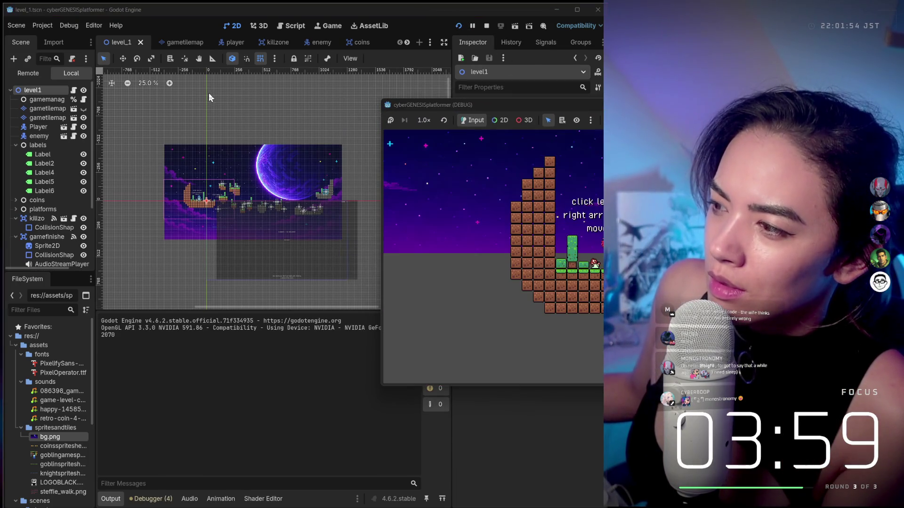
{"action": "left_click_drag", "start_coordinate": [461, 102], "coordinate": [92, 74]}
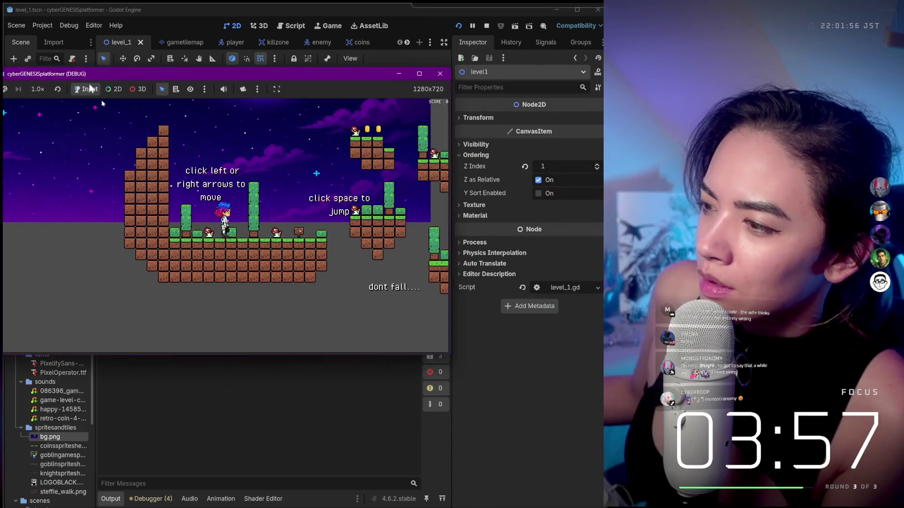
{"action": "left_click", "coordinate": [441, 73]}
Browse the tilemap and CanvasLayer nodes, trying and undoing a move of the background into CanvasLayer
{"action": "left_click", "coordinate": [48, 104]}
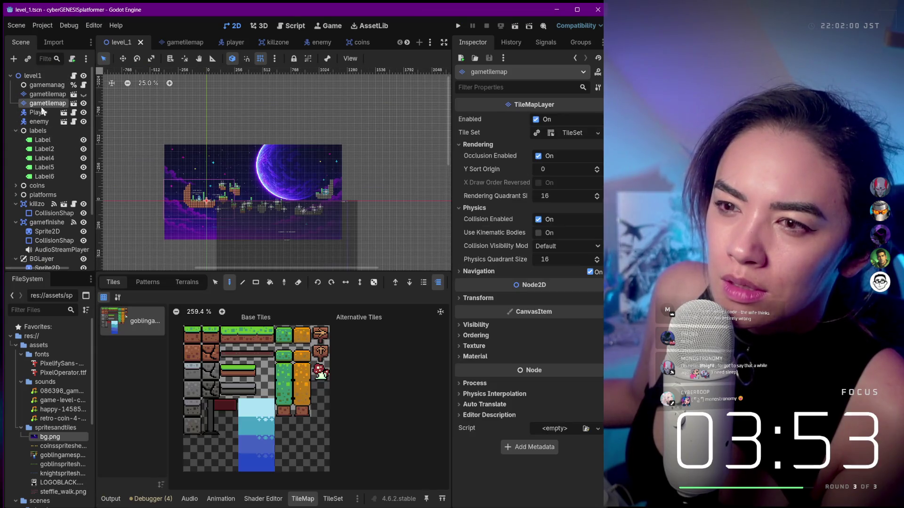
{"action": "left_click", "coordinate": [41, 95]}
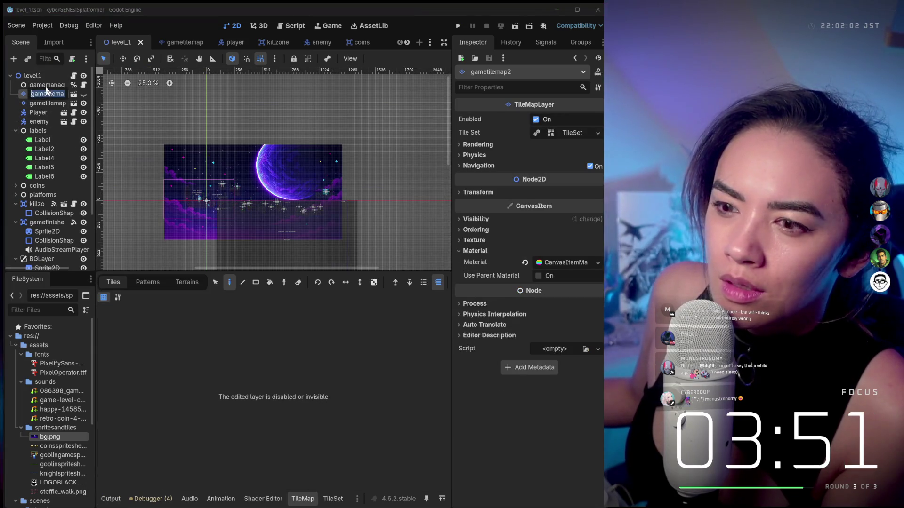
{"action": "scroll", "coordinate": [43, 164], "scroll_direction": "down", "scroll_amount": 3}
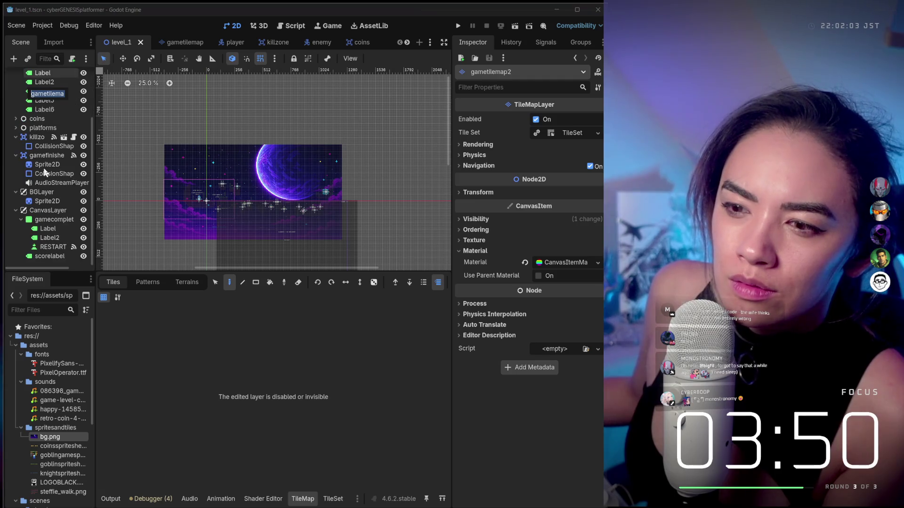
{"action": "left_click", "coordinate": [46, 210]}
{"action": "left_click", "coordinate": [48, 219]}
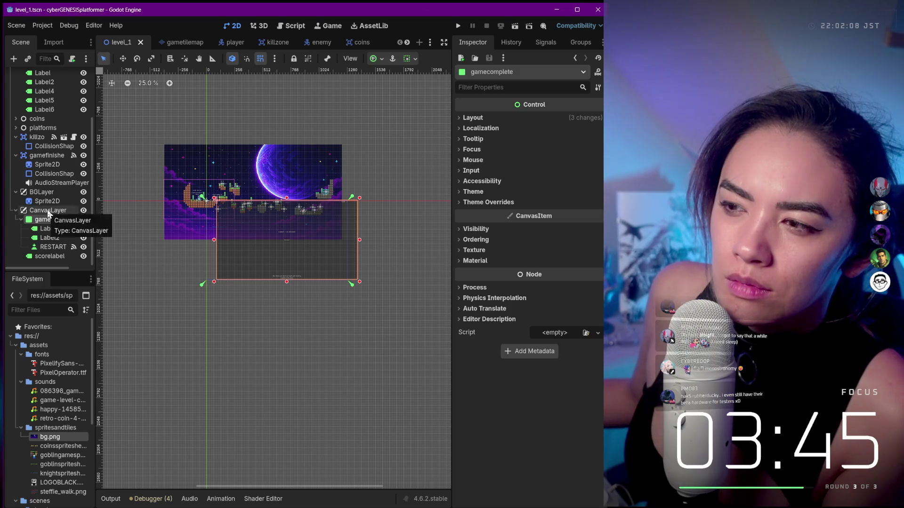
{"action": "left_click", "coordinate": [47, 210]}
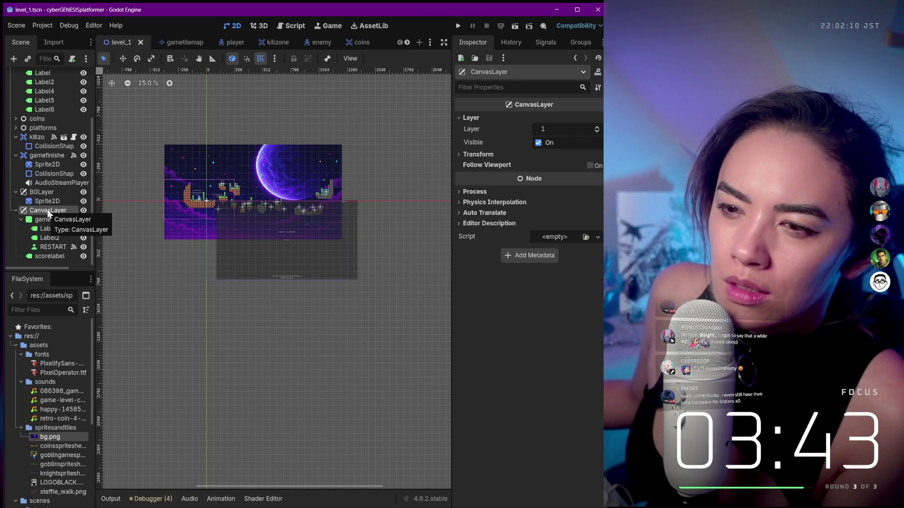
{"action": "left_click", "coordinate": [47, 200]}
{"action": "left_click_drag", "start_coordinate": [52, 200], "coordinate": [58, 214]}
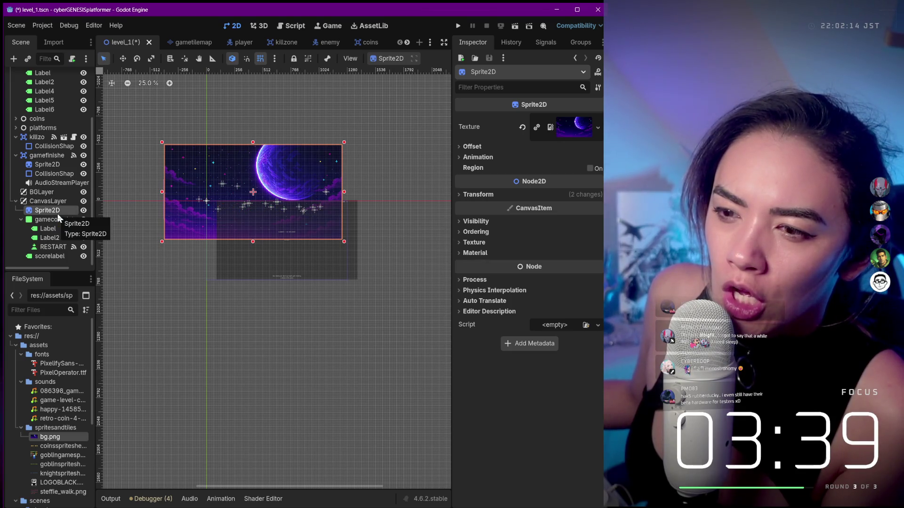
{"action": "left_click", "coordinate": [57, 202]}
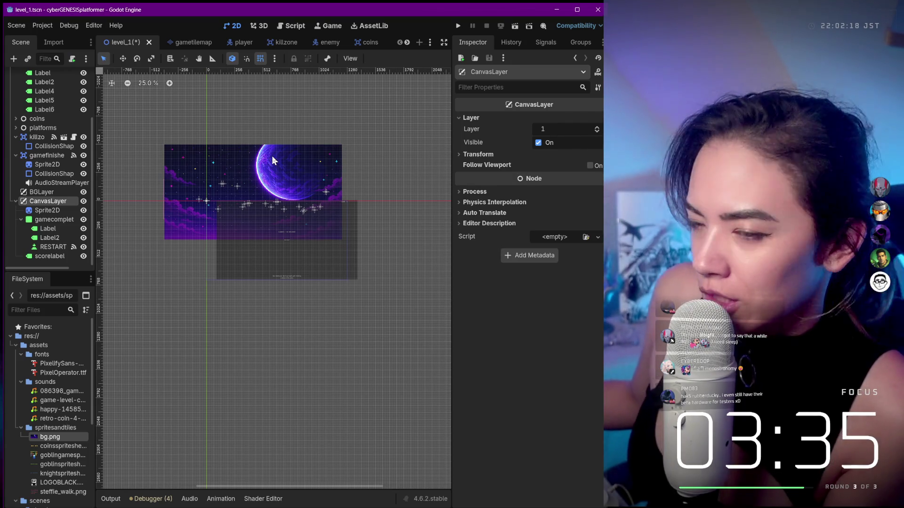
{"action": "key", "text": "ctrl+z"}
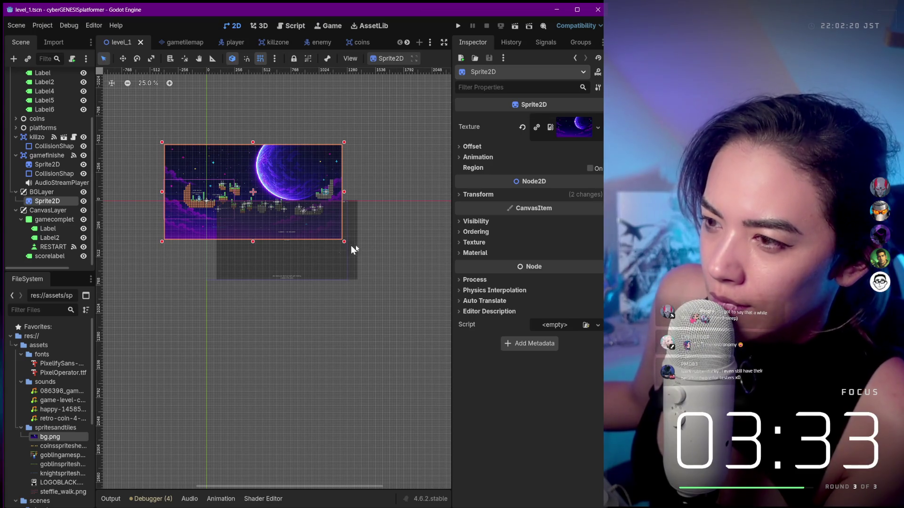
Drag the gamecomplete panel so it sits just below the space background
{"action": "left_click", "coordinate": [380, 270]}
{"action": "left_click", "coordinate": [309, 253]}
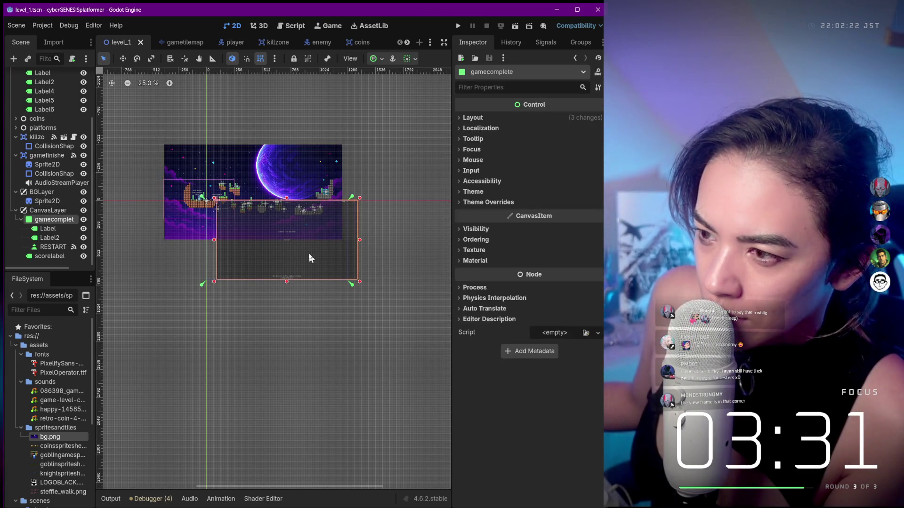
{"action": "mouse_move", "coordinate": [308, 254]}
{"action": "left_mouse_down"}
{"action": "mouse_move", "coordinate": [274, 271]}
{"action": "mouse_move", "coordinate": [262, 293]}
{"action": "left_mouse_up"}
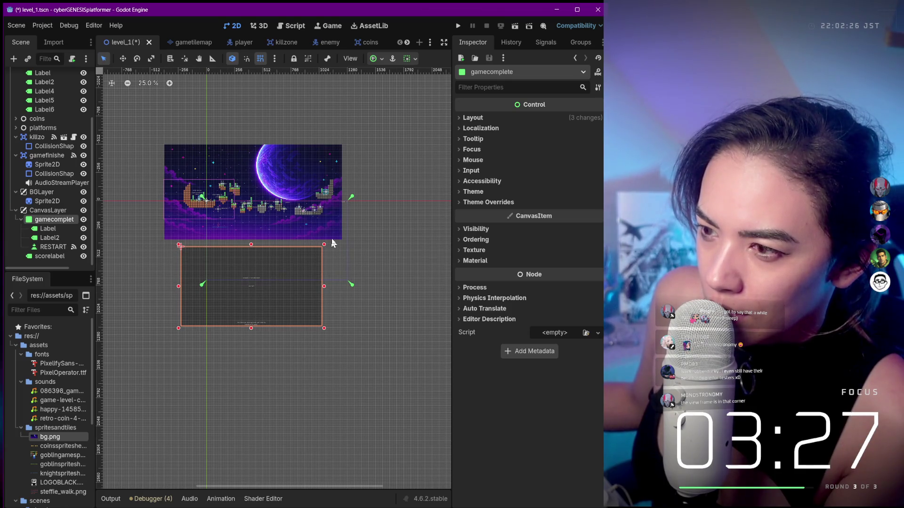
{"action": "key", "text": "ctrl+z"}
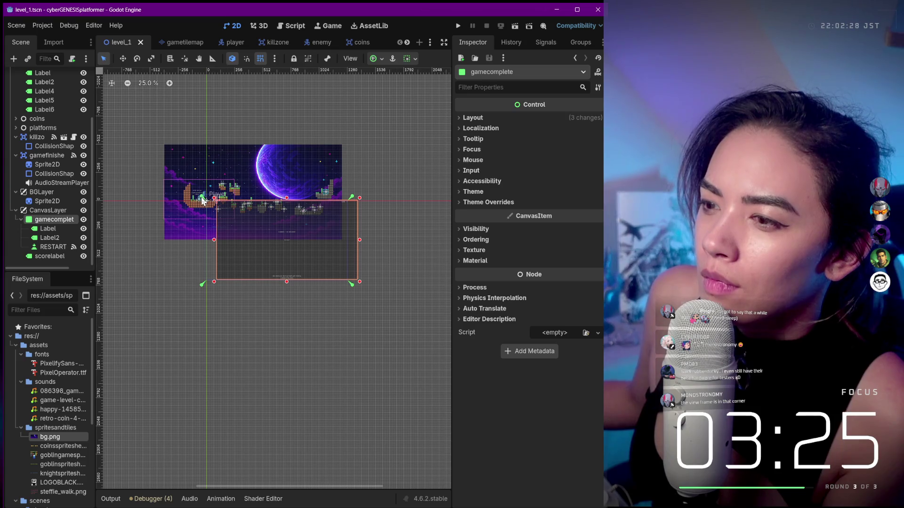
{"action": "mouse_move", "coordinate": [211, 204]}
{"action": "left_mouse_down"}
{"action": "mouse_move", "coordinate": [212, 196]}
{"action": "mouse_move", "coordinate": [178, 194]}
{"action": "mouse_move", "coordinate": [212, 199]}
{"action": "mouse_move", "coordinate": [366, 300]}
{"action": "mouse_move", "coordinate": [281, 243]}
{"action": "mouse_move", "coordinate": [265, 255]}
{"action": "mouse_move", "coordinate": [234, 326]}
{"action": "left_mouse_up"}
Shift CanvasLayer with its game-complete panel and score labels down-left, then save and run the game
{"action": "key", "text": "ctrl+z"}
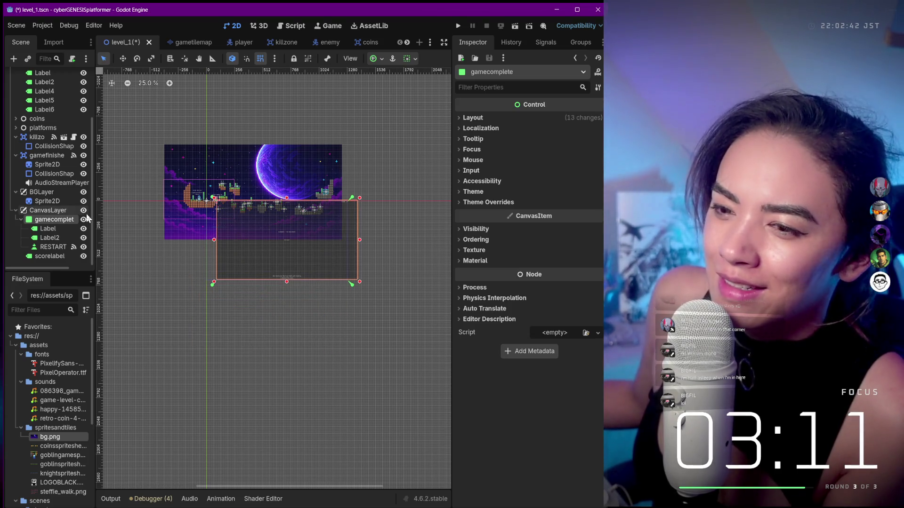
{"action": "left_click", "coordinate": [46, 256]}
{"action": "left_click", "coordinate": [46, 247], "text": "ctrl"}
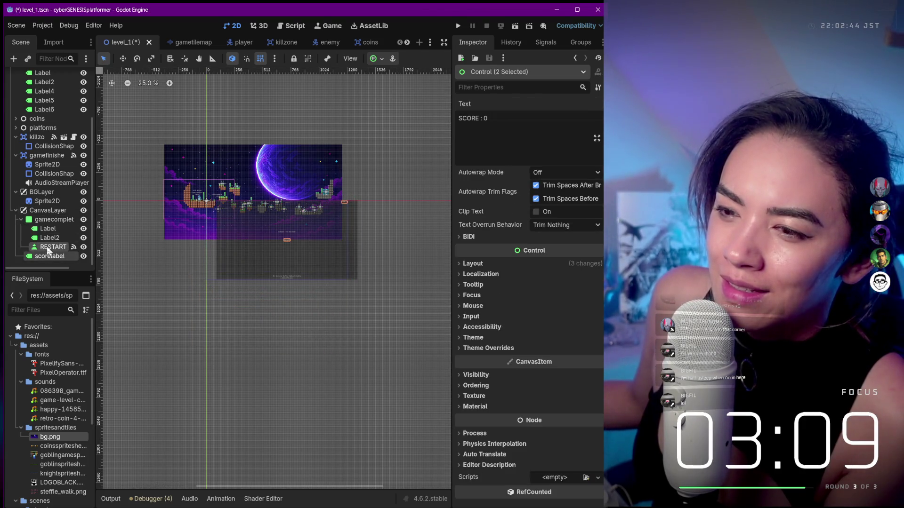
{"action": "left_click", "coordinate": [53, 220], "text": "shift"}
{"action": "left_click", "coordinate": [47, 211], "text": "ctrl"}
{"action": "mouse_move", "coordinate": [236, 231]}
{"action": "left_mouse_down"}
{"action": "mouse_move", "coordinate": [206, 297]}
{"action": "mouse_move", "coordinate": [210, 290]}
{"action": "left_mouse_up"}
{"action": "key", "text": "F5"}
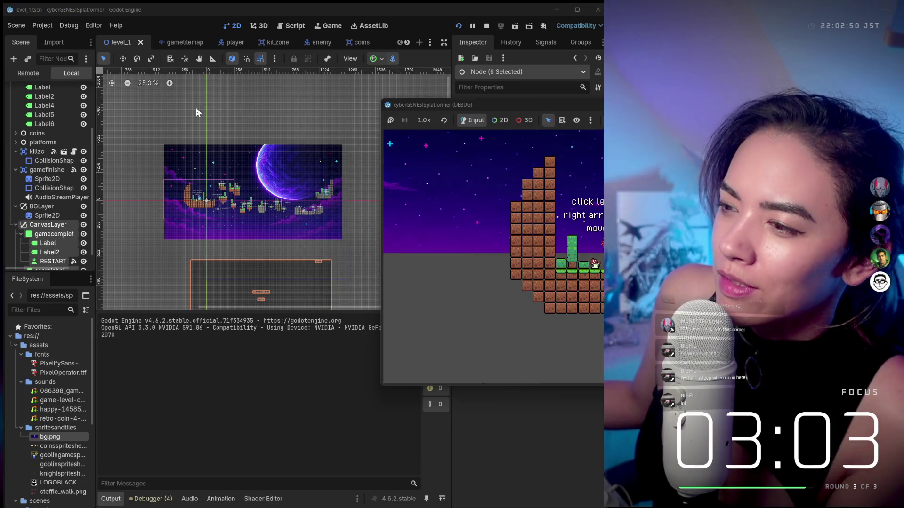
{"action": "left_click_drag", "start_coordinate": [582, 111], "coordinate": [256, 109]}
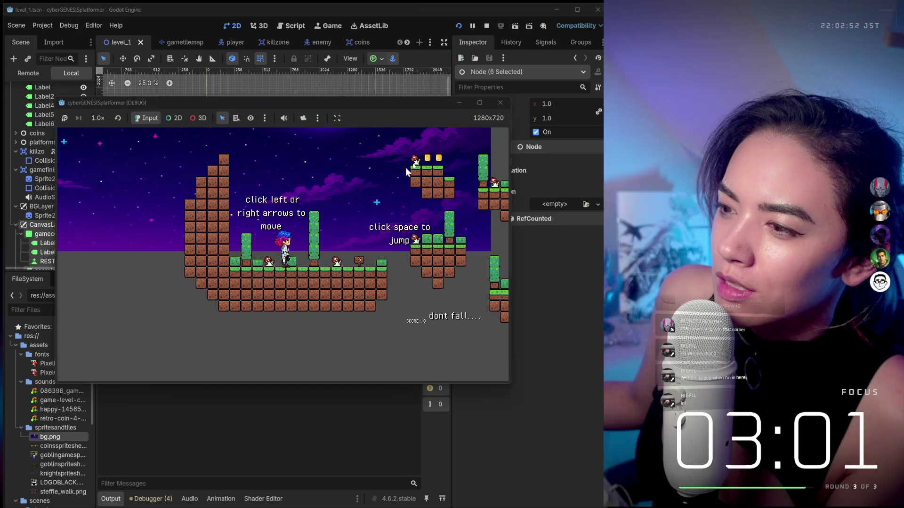
Close the test game and recentre the canvas view, undoing a trial background move
{"action": "left_click", "coordinate": [500, 102]}
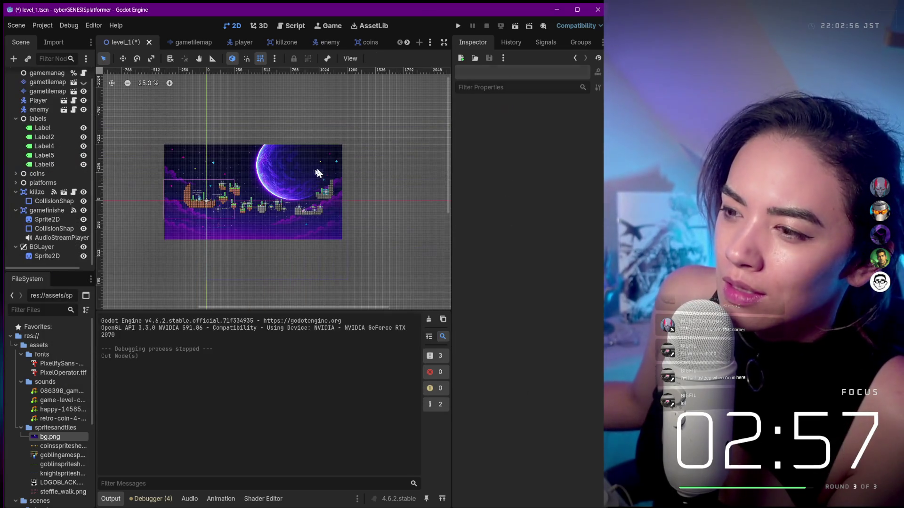
{"action": "left_click_drag", "start_coordinate": [220, 199], "coordinate": [219, 210]}
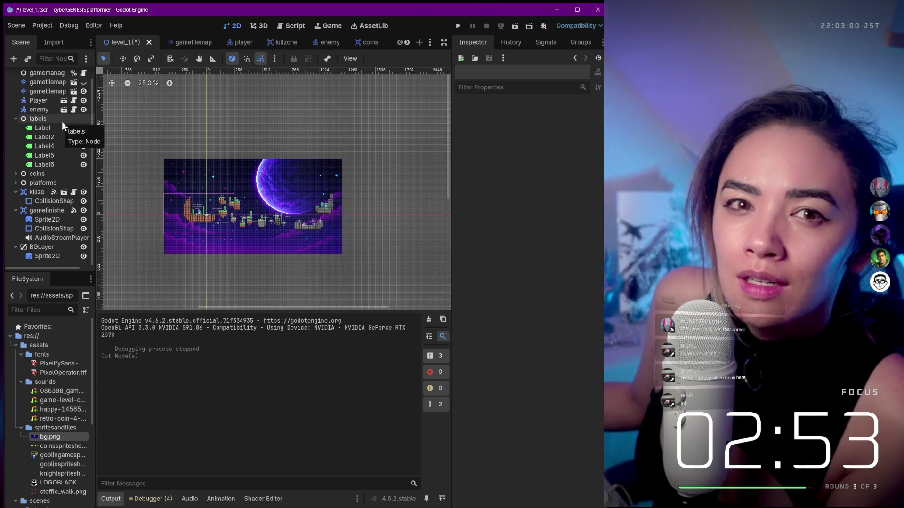
{"action": "scroll", "coordinate": [182, 232], "scroll_direction": "up", "scroll_amount": 6}
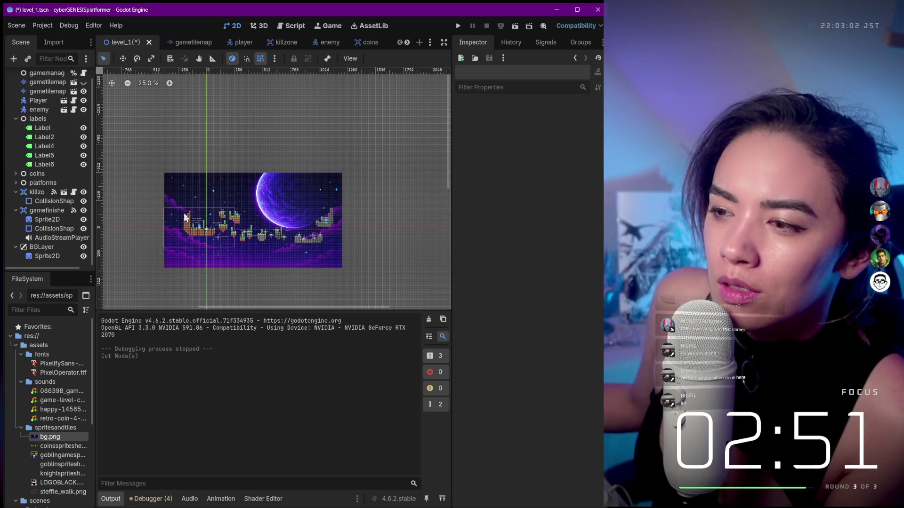
{"action": "scroll", "coordinate": [182, 233], "scroll_direction": "down", "scroll_amount": 4}
{"action": "scroll", "coordinate": [183, 233], "scroll_direction": "up", "scroll_amount": 3}
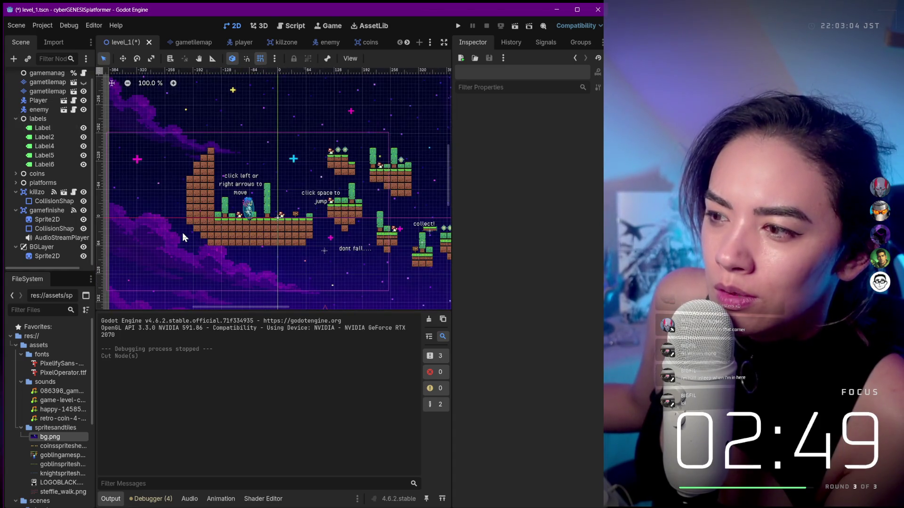
{"action": "scroll", "coordinate": [182, 232], "scroll_direction": "down", "scroll_amount": 2}
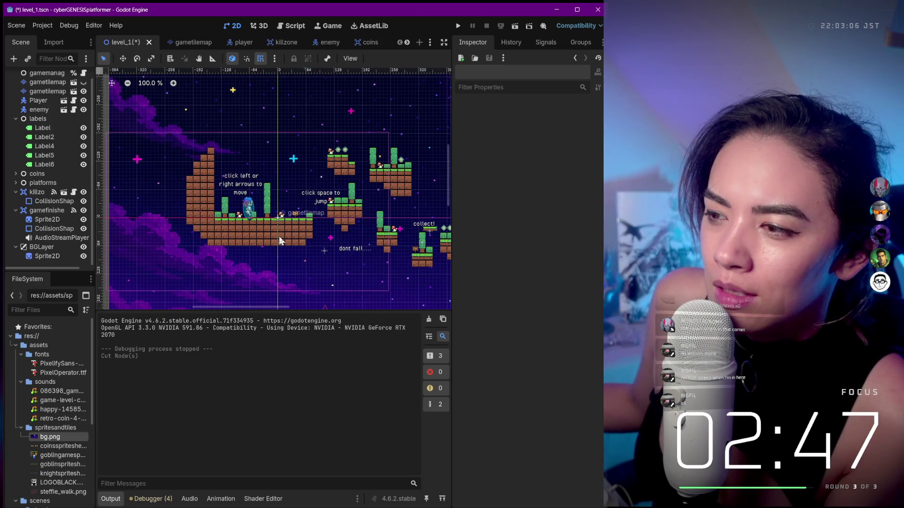
{"action": "left_click_drag", "start_coordinate": [278, 223], "coordinate": [278, 230]}
{"action": "key", "text": "ctrl+z"}
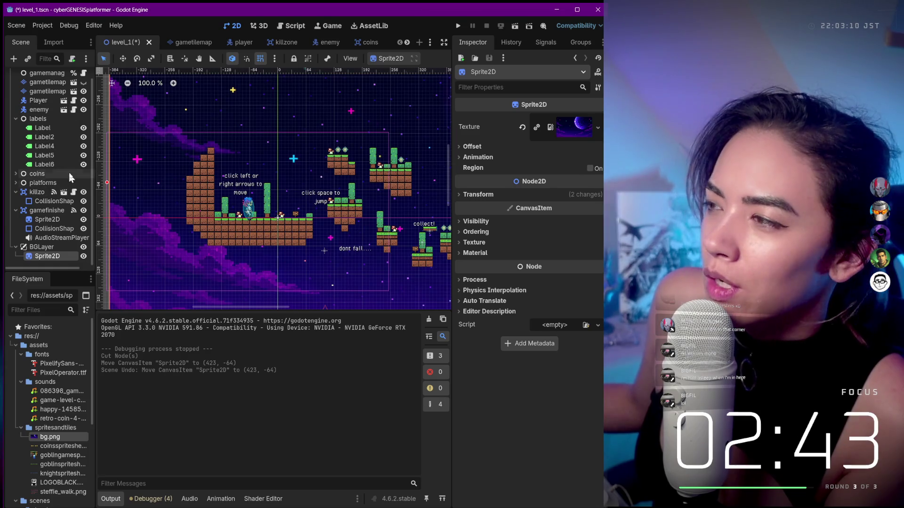
Keep the background Sprite2D's Offset > Centered enabled and check its Animation properties
{"action": "left_click", "coordinate": [473, 147]}
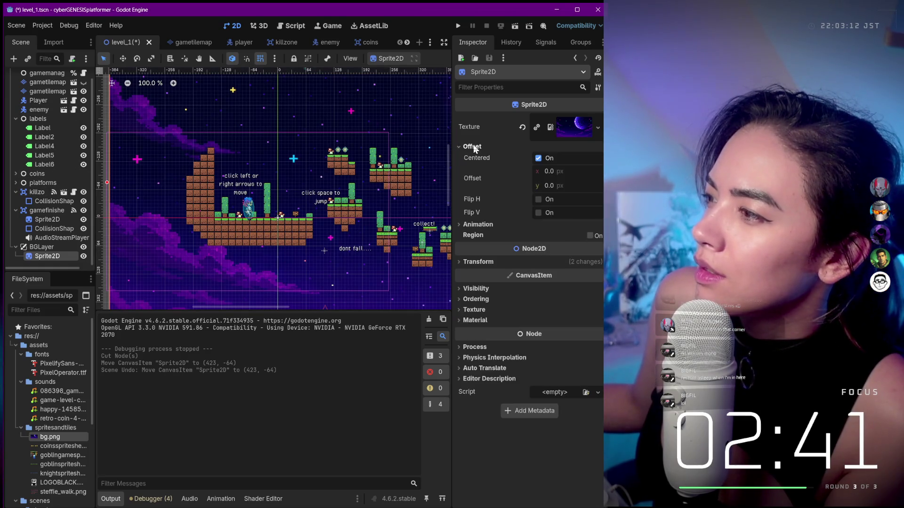
{"action": "left_click", "coordinate": [543, 160]}
{"action": "left_click", "coordinate": [542, 160]}
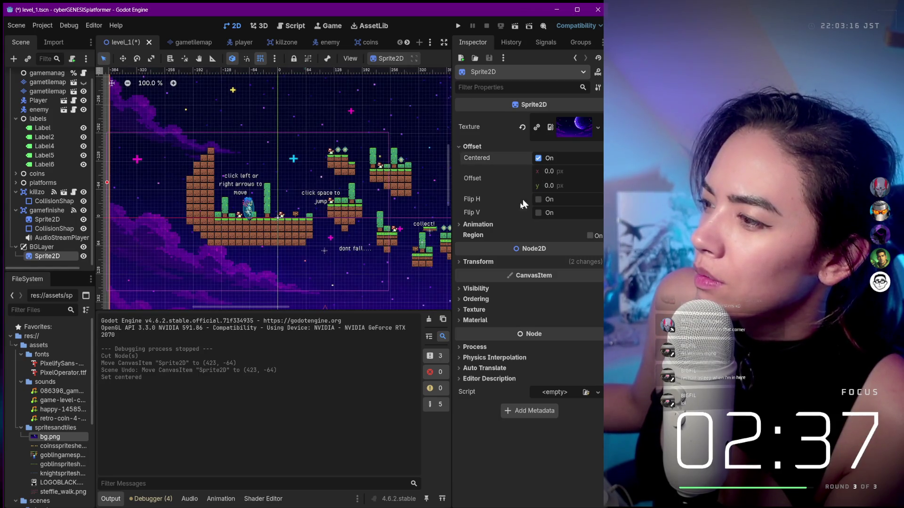
{"action": "left_click", "coordinate": [476, 225]}
{"action": "left_click", "coordinate": [480, 227]}
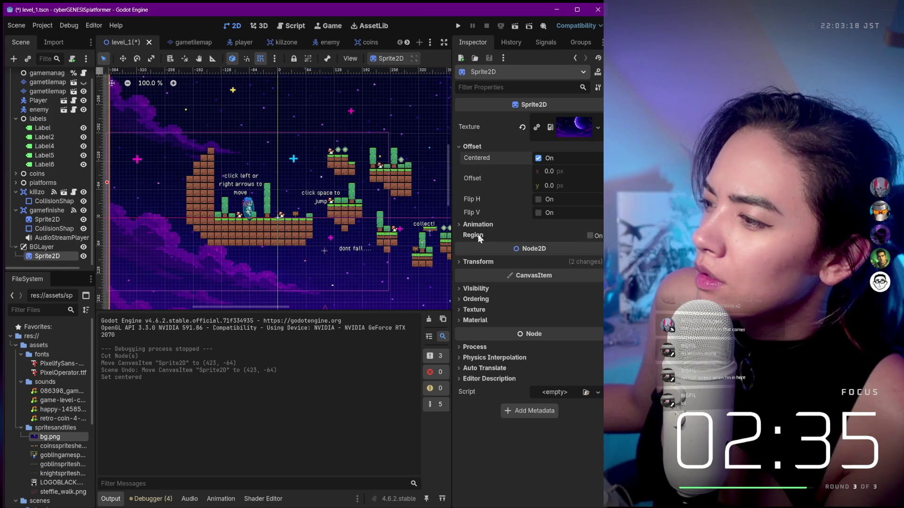
Expand the background sprite's Transform and inspect its bg.png texture details and options
{"action": "mouse_move", "coordinate": [480, 238]}
{"action": "left_click", "coordinate": [469, 263]}
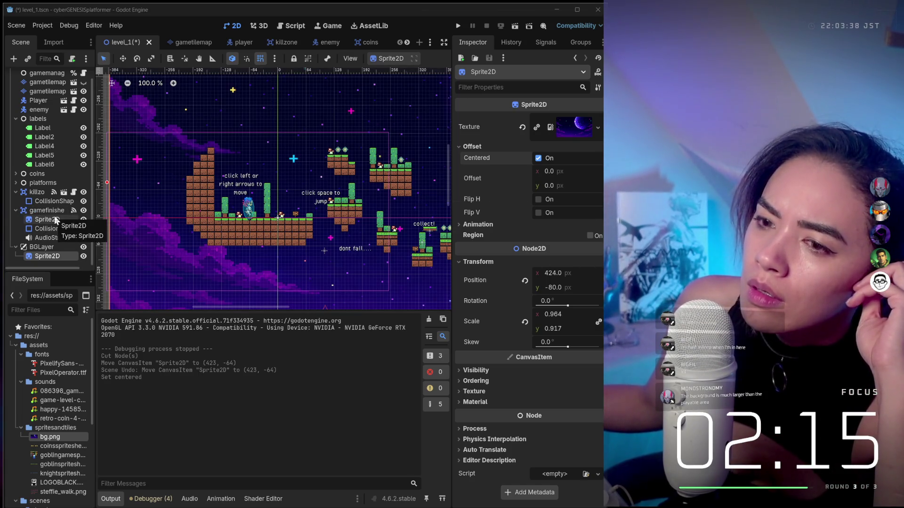
{"action": "left_click", "coordinate": [53, 257]}
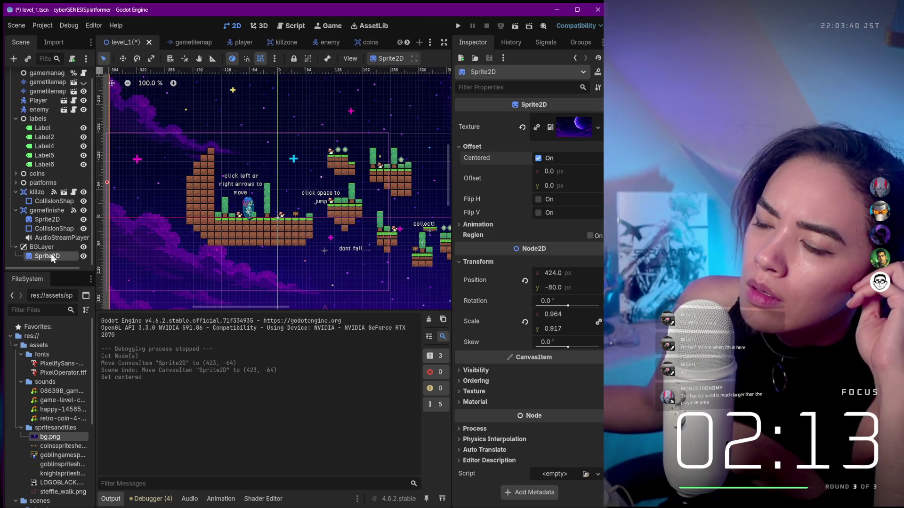
{"action": "left_click", "coordinate": [551, 127]}
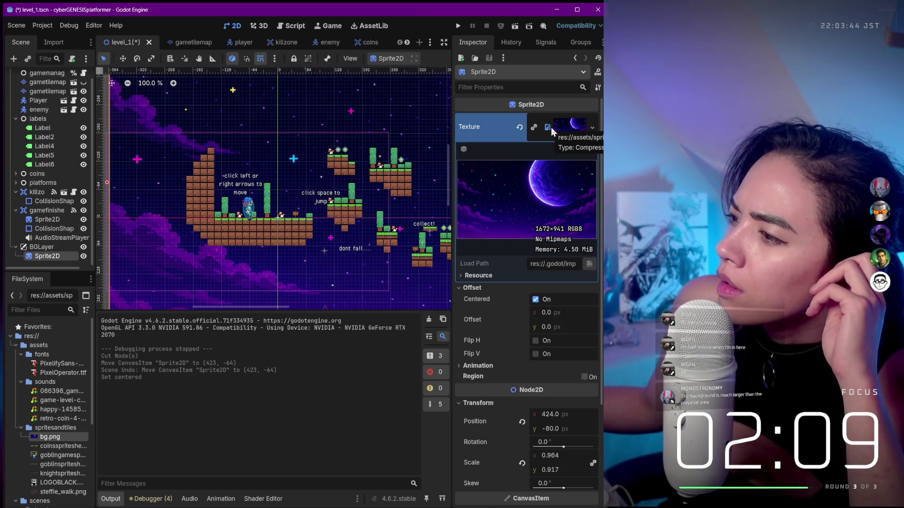
{"action": "left_click", "coordinate": [477, 275]}
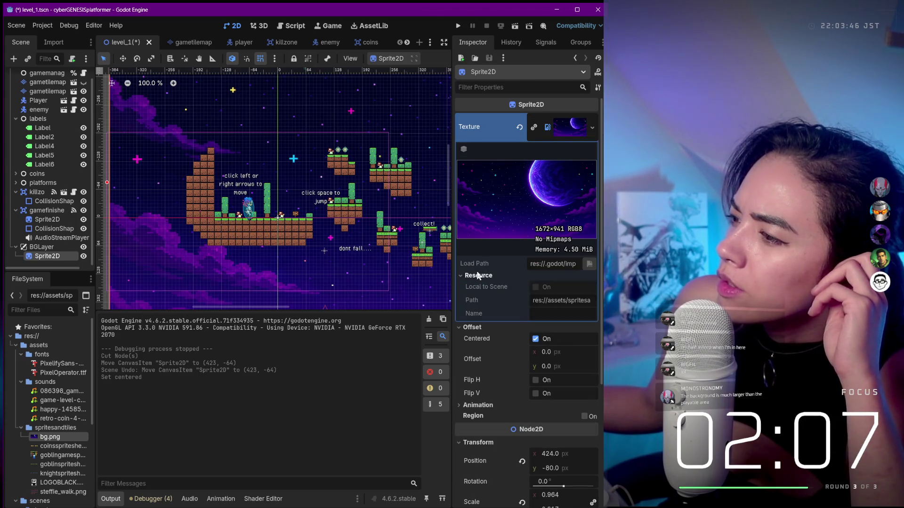
{"action": "left_click", "coordinate": [477, 276]}
{"action": "left_click", "coordinate": [592, 129]}
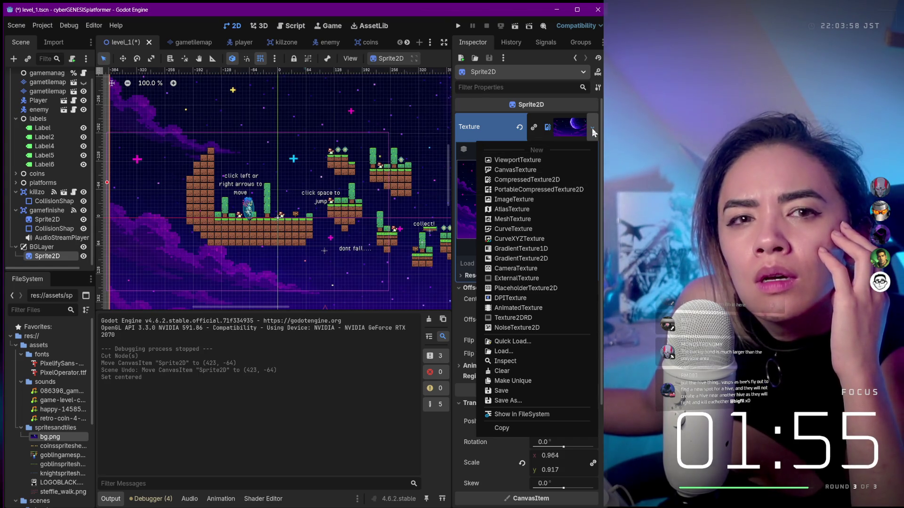
{"action": "left_click", "coordinate": [592, 128]}
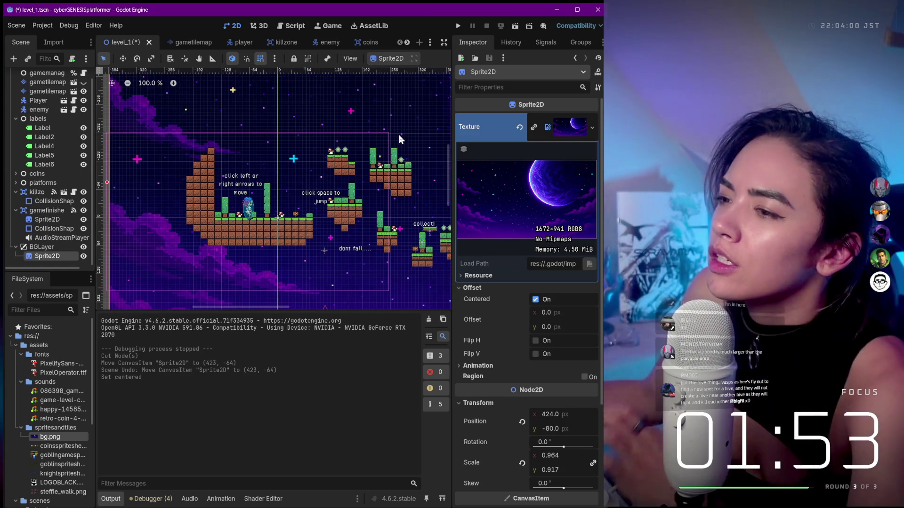
Narrow the background from its right edge to 0.937 x scale at position x 401
{"action": "scroll", "coordinate": [399, 134], "scroll_direction": "down", "scroll_amount": 6}
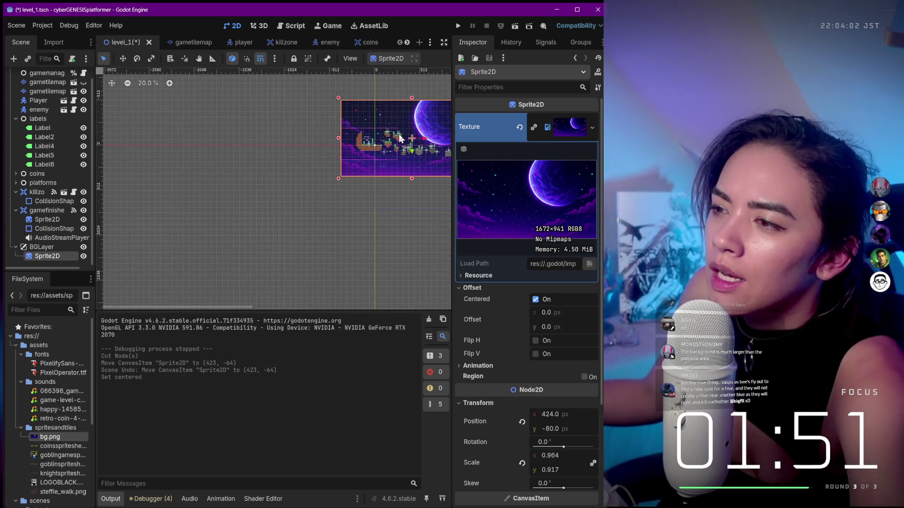
{"action": "scroll", "coordinate": [399, 134], "scroll_direction": "down", "scroll_amount": 1}
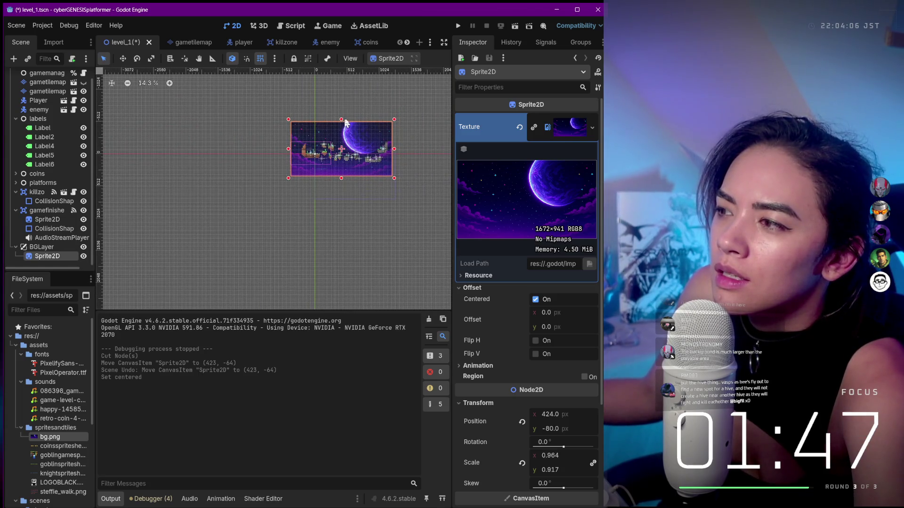
{"action": "left_click_drag", "start_coordinate": [394, 149], "coordinate": [391, 150]}
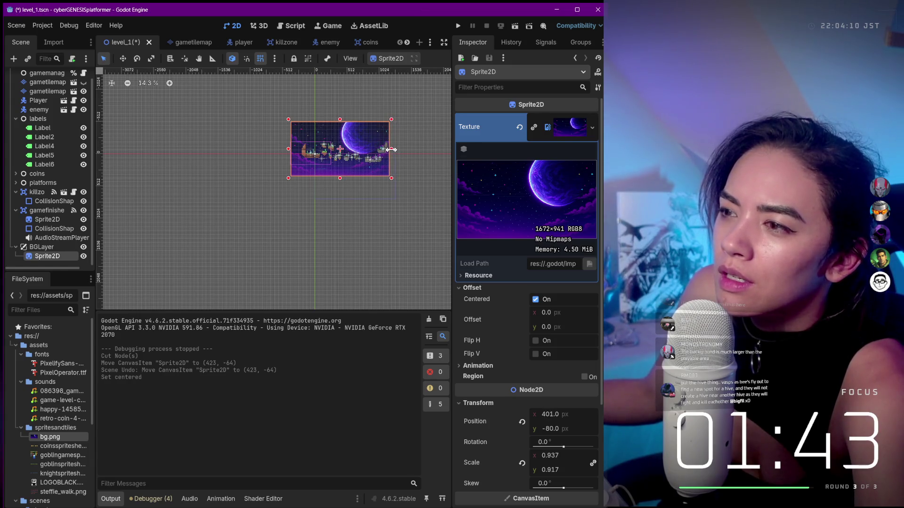
{"action": "scroll", "coordinate": [354, 145], "scroll_direction": "up", "scroll_amount": 5}
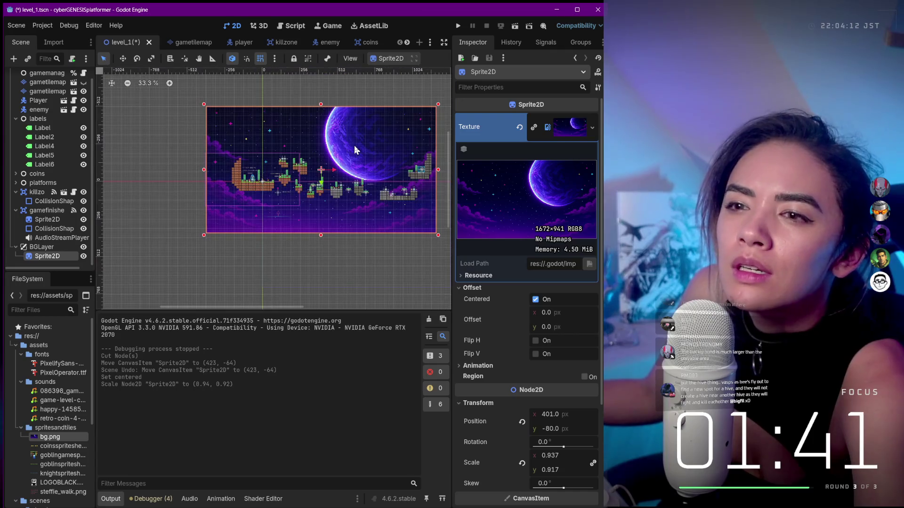
{"action": "scroll", "coordinate": [383, 236], "scroll_direction": "right", "scroll_amount": 2}
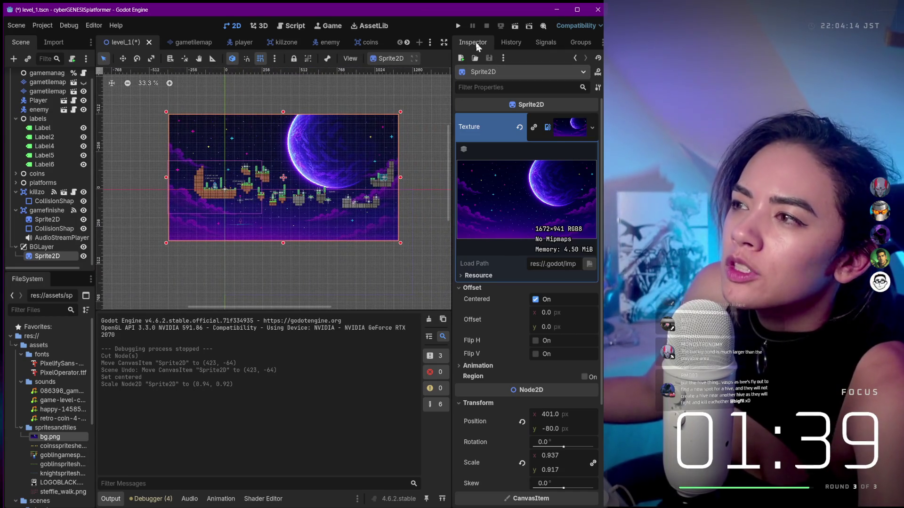
Run the game, which stops on a null-instance error, and close the game window
{"action": "left_click", "coordinate": [457, 27]}
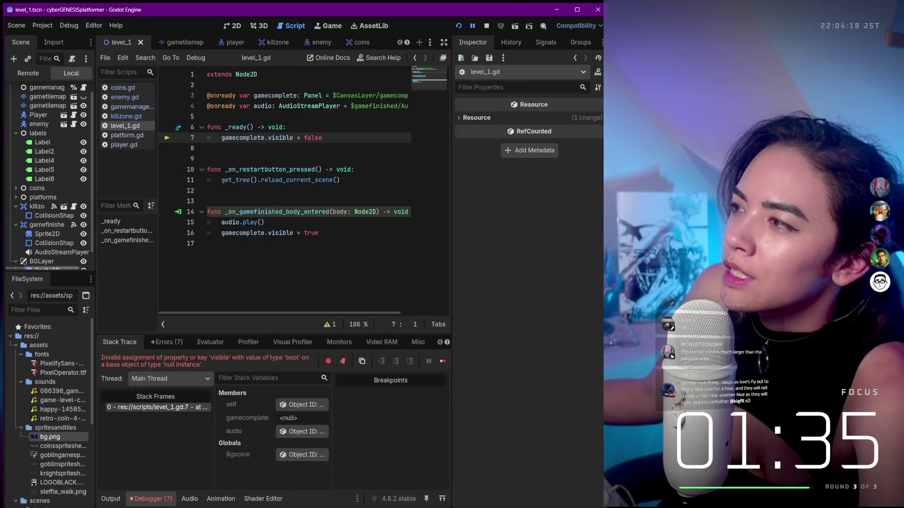
{"action": "key", "text": "F5"}
{"action": "left_click_drag", "start_coordinate": [592, 104], "coordinate": [402, 109]}
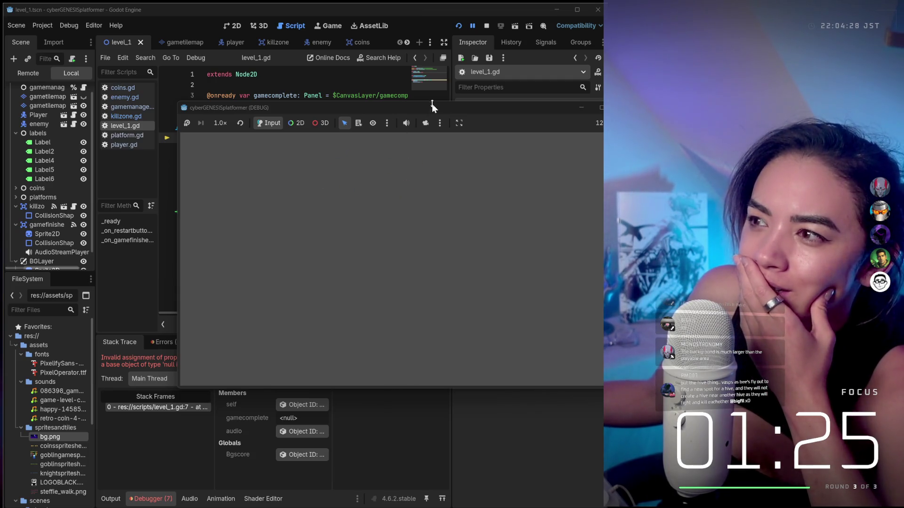
{"action": "left_click_drag", "start_coordinate": [432, 107], "coordinate": [322, 117]}
{"action": "left_click", "coordinate": [513, 119]}
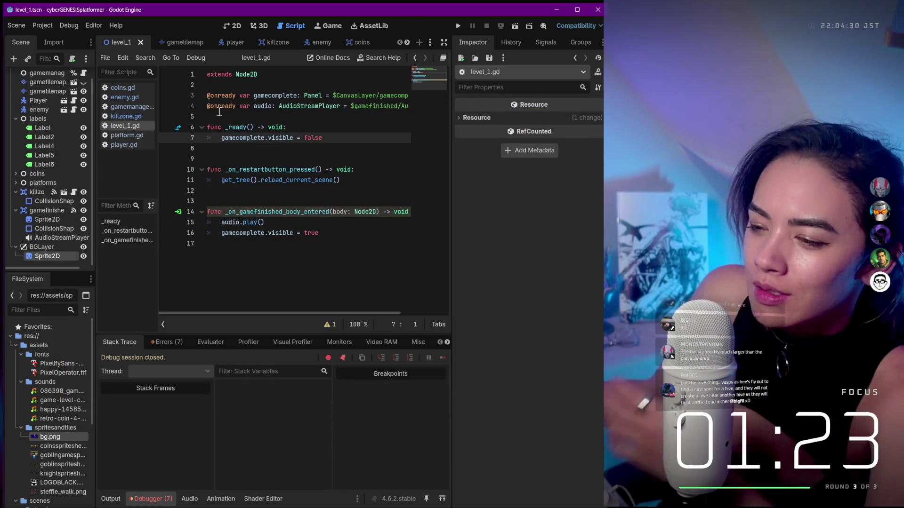
Inspect the failing visible assignment at line 7 of level_1.gd and select level1
{"action": "left_click", "coordinate": [272, 138]}
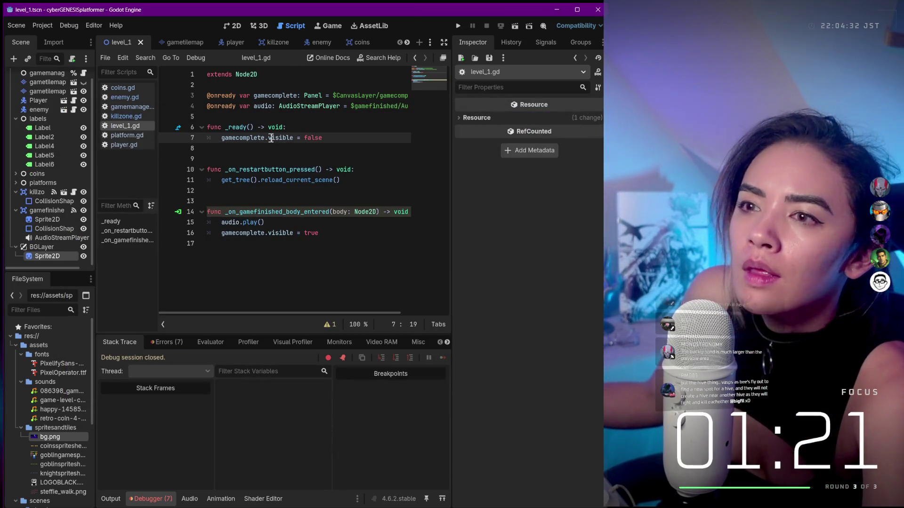
{"action": "scroll", "coordinate": [38, 104], "scroll_direction": "up", "scroll_amount": 1}
{"action": "left_click", "coordinate": [33, 76]}
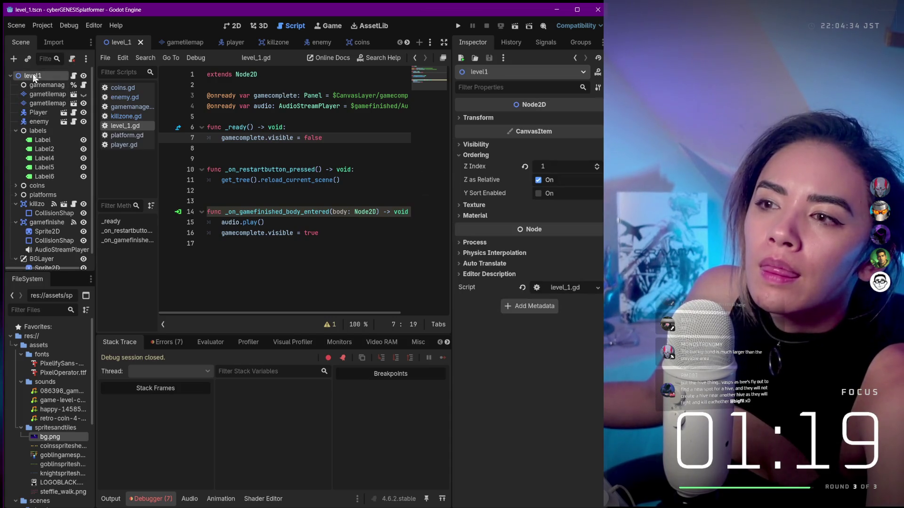
{"action": "scroll", "coordinate": [47, 164], "scroll_direction": "down", "scroll_amount": 1}
Select the finish area's Sprite2D, rerun the game until the line-7 halt, close it, and reselect level1
{"action": "left_click", "coordinate": [42, 237]}
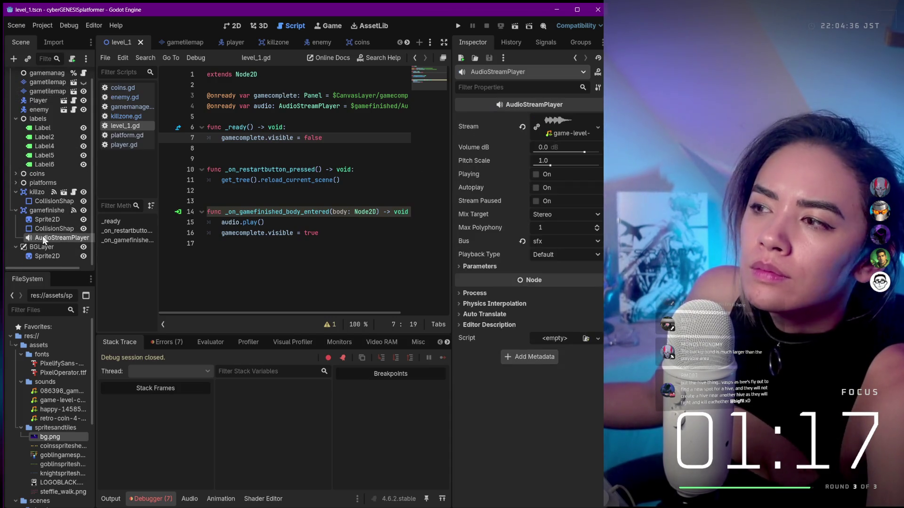
{"action": "left_click", "coordinate": [43, 222]}
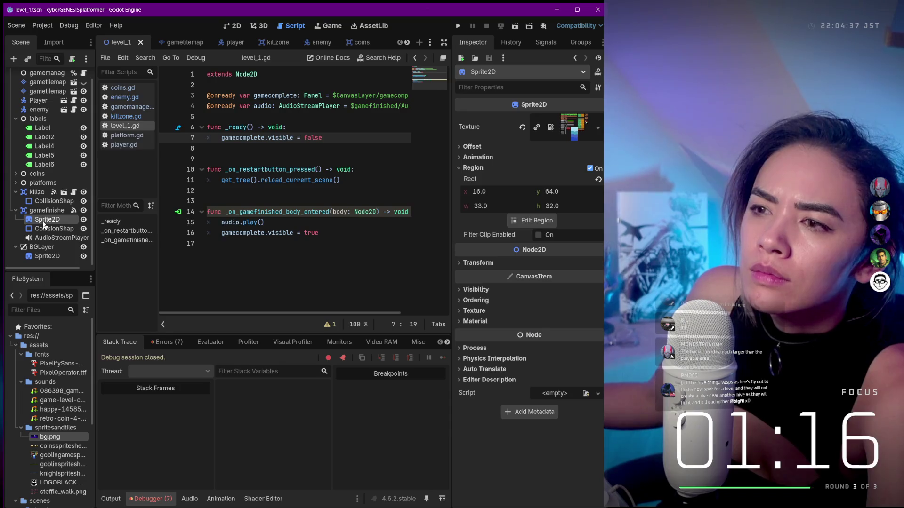
{"action": "left_click", "coordinate": [458, 26]}
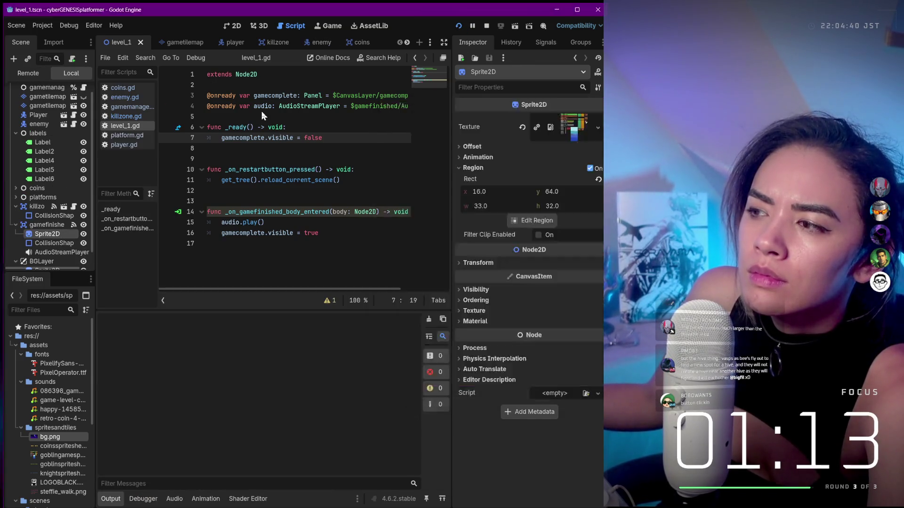
{"action": "mouse_move", "coordinate": [383, 108]}
{"action": "left_mouse_down"}
{"action": "mouse_move", "coordinate": [293, 114]}
{"action": "mouse_move", "coordinate": [305, 121]}
{"action": "left_mouse_up"}
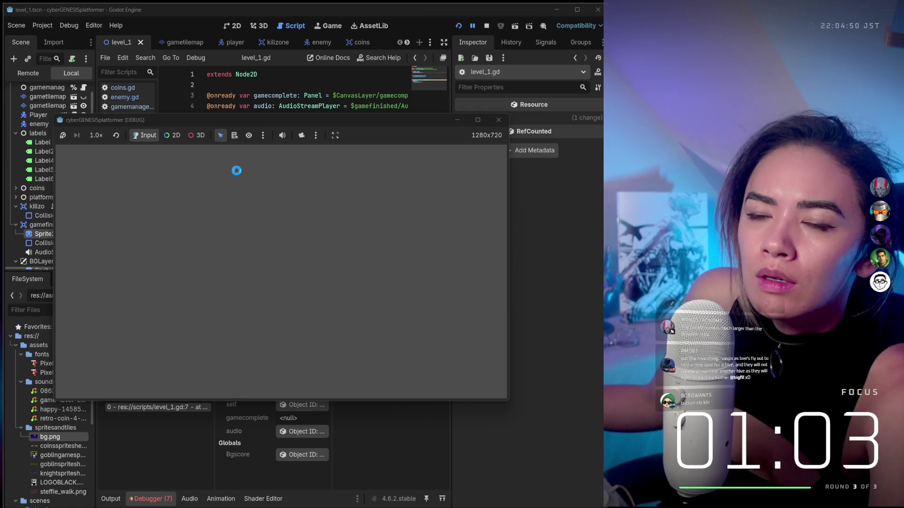
{"action": "left_click", "coordinate": [499, 121]}
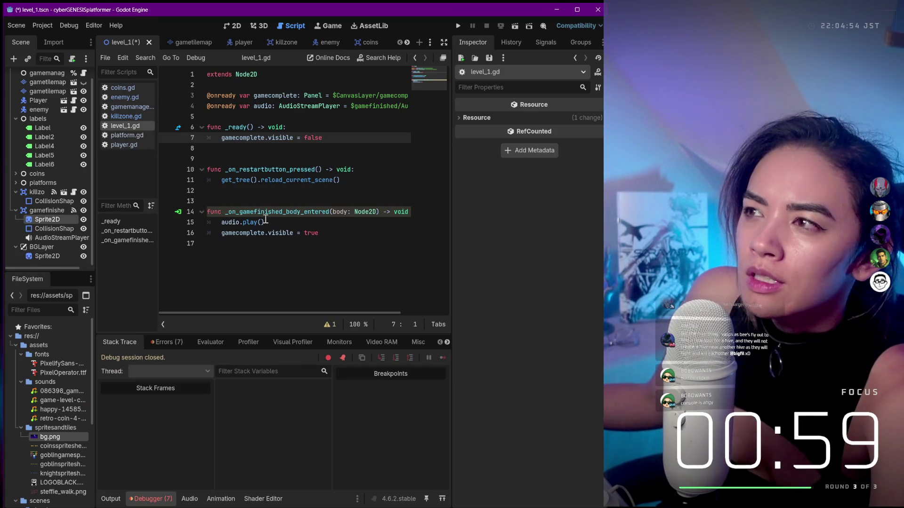
{"action": "scroll", "coordinate": [44, 98], "scroll_direction": "up", "scroll_amount": 1}
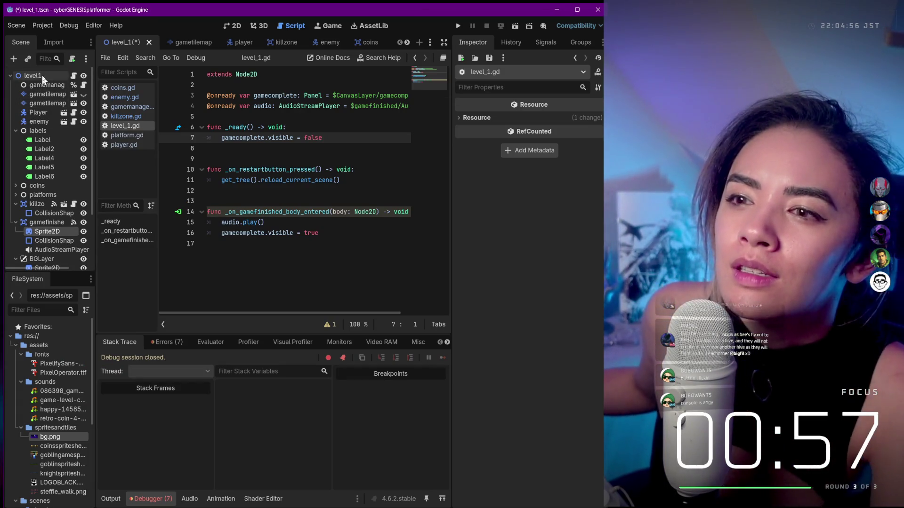
{"action": "left_click", "coordinate": [42, 75]}
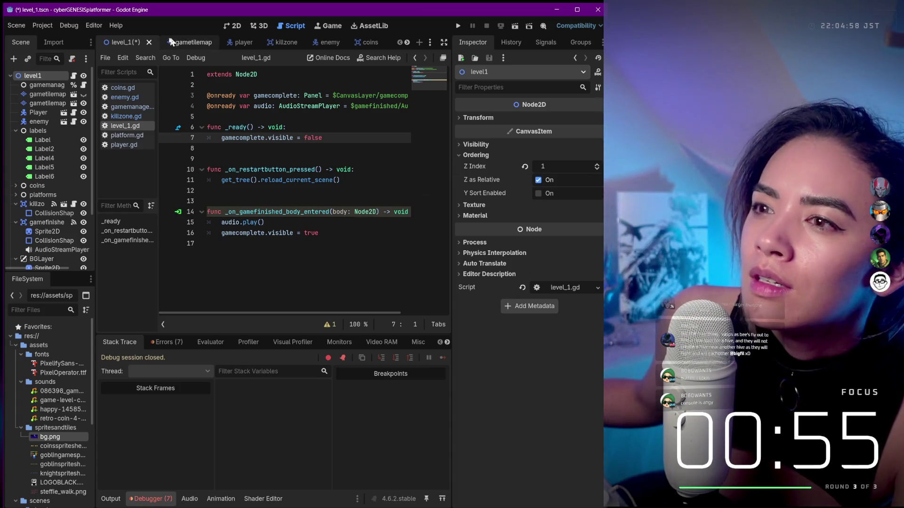
Playtest the level, walking the character right off the platform edge, then close the game
{"action": "left_click", "coordinate": [232, 25]}
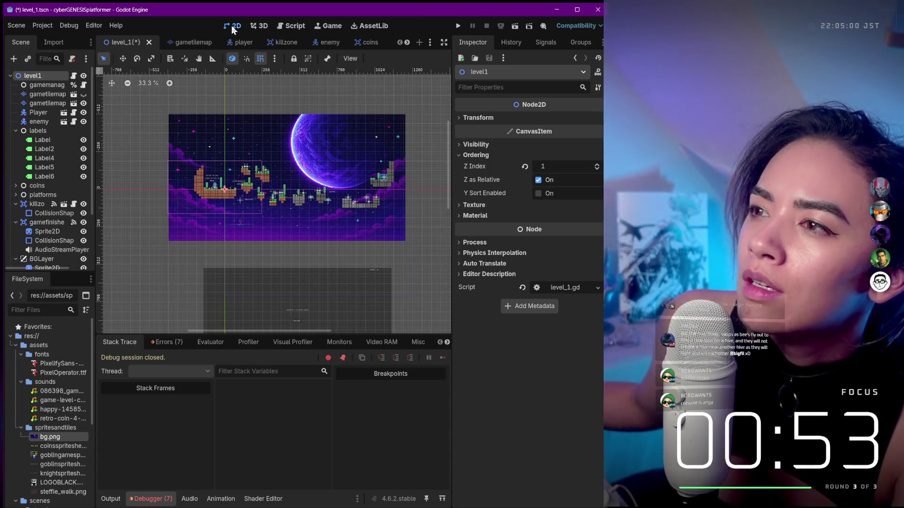
{"action": "left_click", "coordinate": [459, 26]}
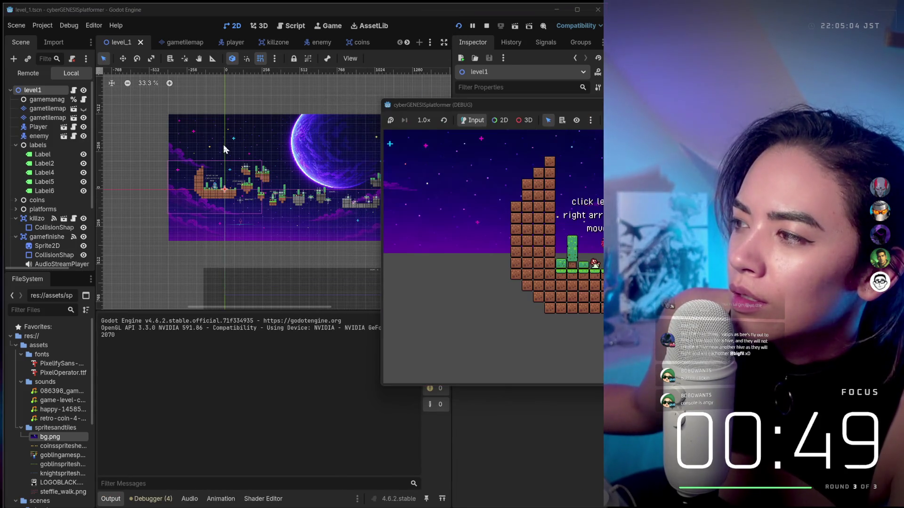
{"action": "mouse_move", "coordinate": [549, 103]}
{"action": "left_mouse_down"}
{"action": "mouse_move", "coordinate": [306, 145]}
{"action": "mouse_move", "coordinate": [509, 236]}
{"action": "mouse_move", "coordinate": [513, 216]}
{"action": "mouse_move", "coordinate": [455, 132]}
{"action": "left_mouse_up"}
{"action": "scroll", "coordinate": [276, 166], "scroll_direction": "up", "scroll_amount": 8}
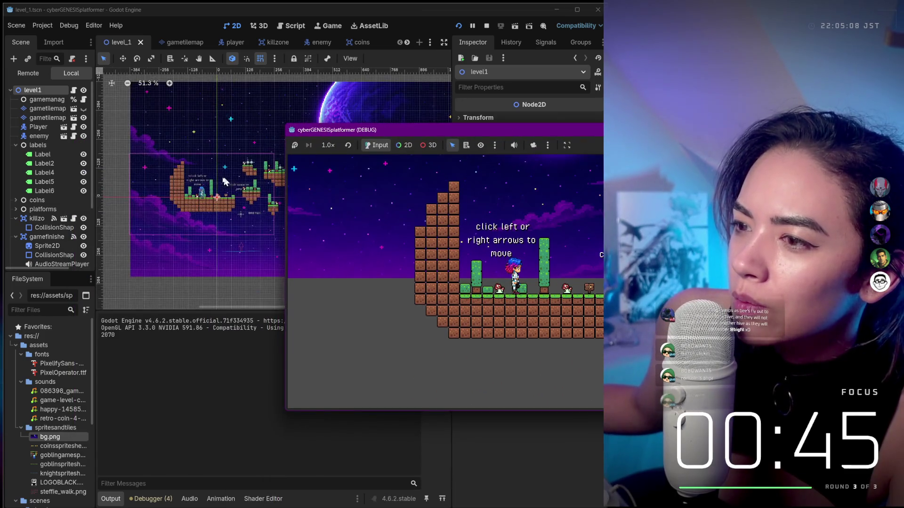
{"action": "scroll", "coordinate": [202, 161], "scroll_direction": "down", "scroll_amount": 2}
{"action": "scroll", "coordinate": [190, 197], "scroll_direction": "down", "scroll_amount": 2}
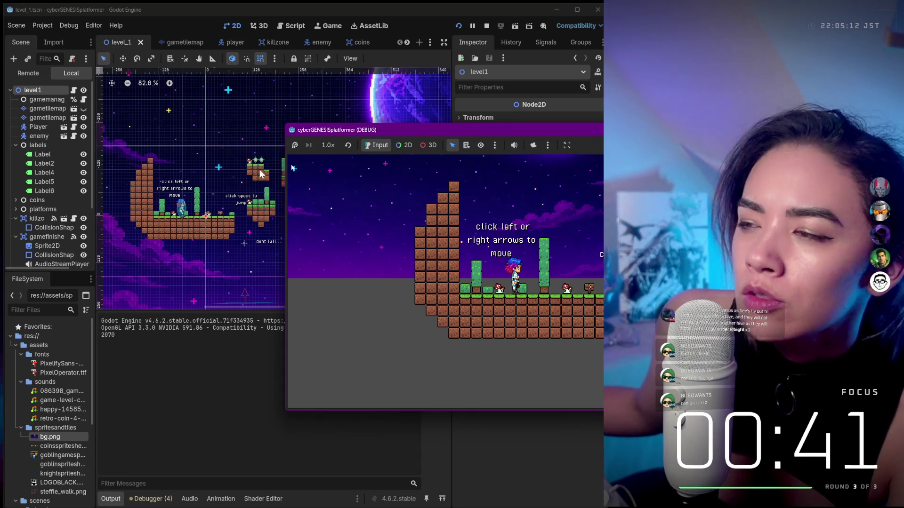
{"action": "left_click_drag", "start_coordinate": [455, 129], "coordinate": [208, 159]}
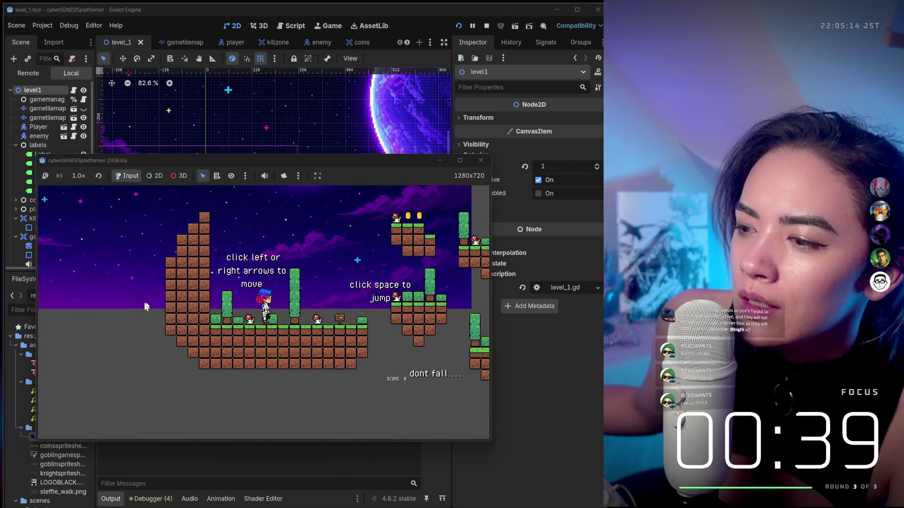
{"action": "key", "text": "Right"}
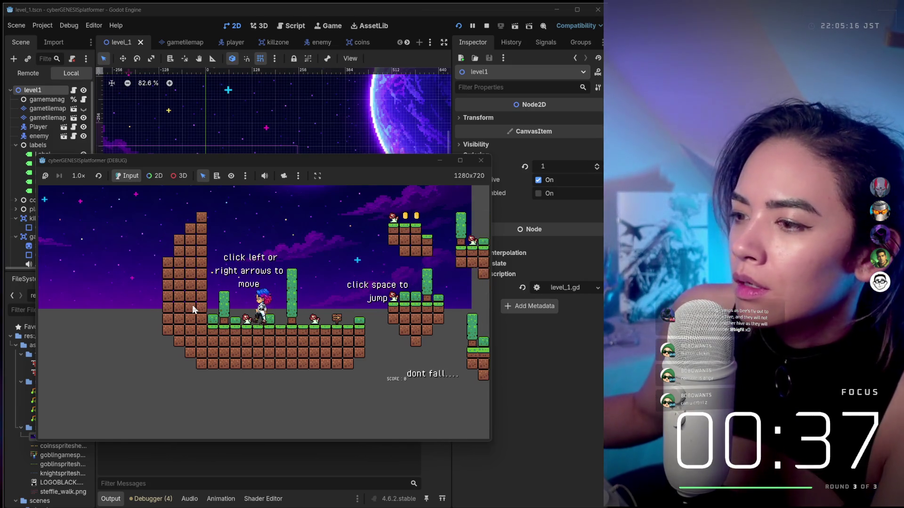
{"action": "key", "text": "Right"}
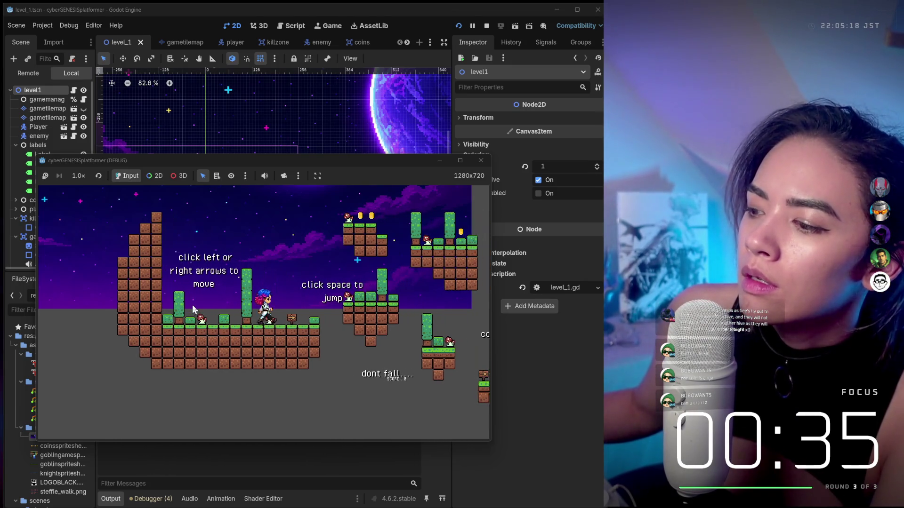
{"action": "key", "text": "Right"}
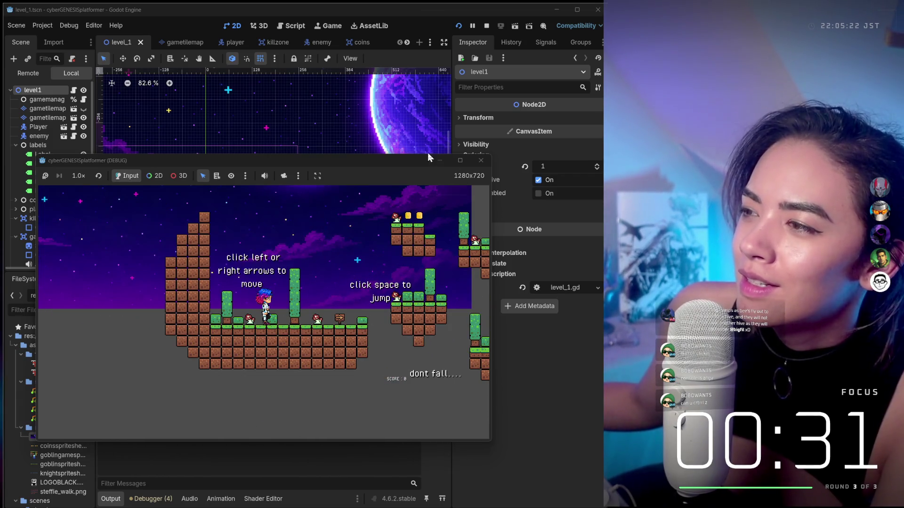
{"action": "left_click", "coordinate": [485, 162]}
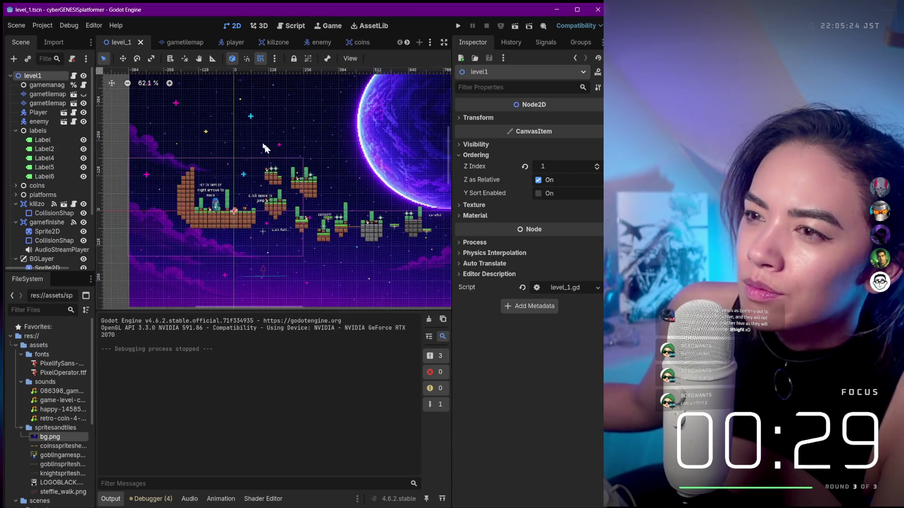
Check CanvasLayer, then show the BGLayer Sprite2D's Transform: position (424, -80), scale 0.964 × 0.917
{"action": "scroll", "coordinate": [319, 151], "scroll_direction": "down", "scroll_amount": 2}
{"action": "scroll", "coordinate": [245, 285], "scroll_direction": "up", "scroll_amount": 1}
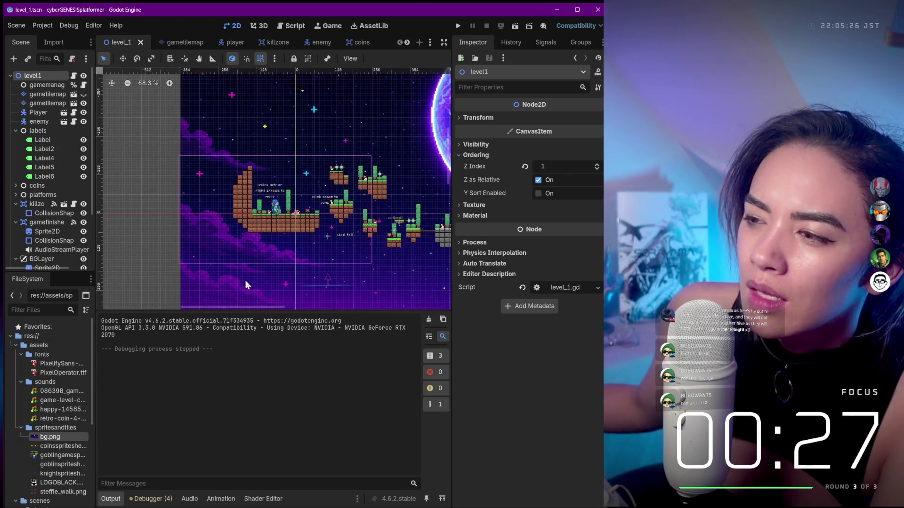
{"action": "left_click", "coordinate": [245, 285]}
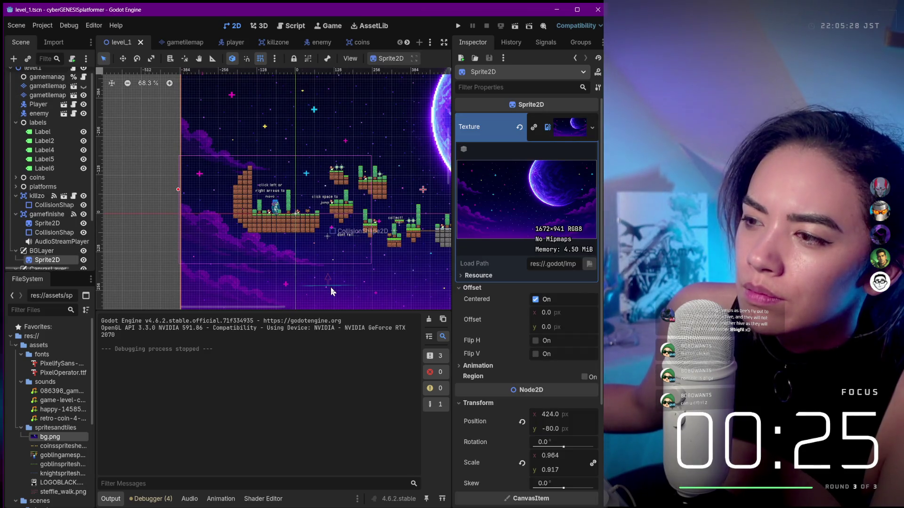
{"action": "scroll", "coordinate": [66, 236], "scroll_direction": "down", "scroll_amount": 3}
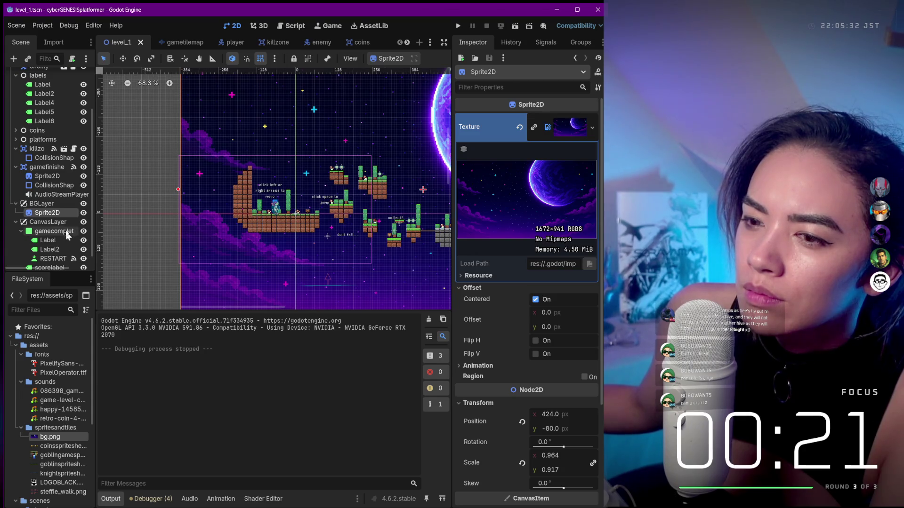
{"action": "left_click", "coordinate": [59, 223]}
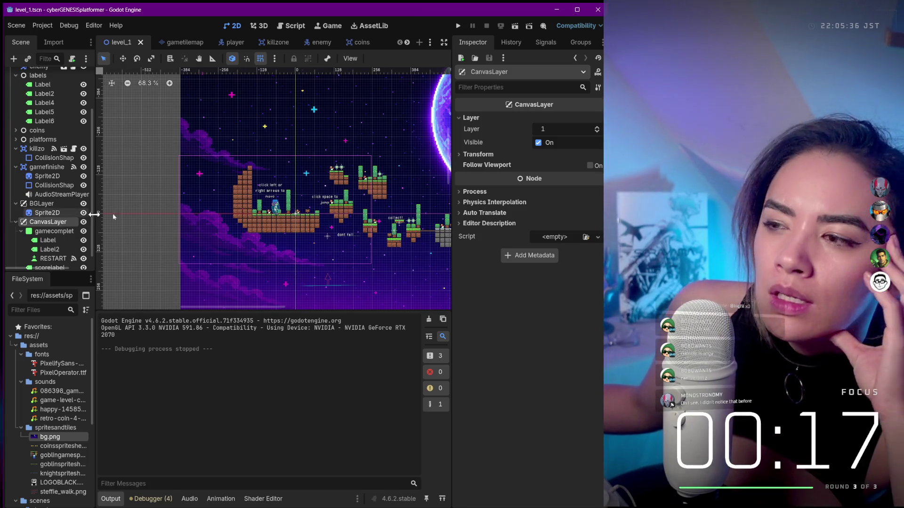
{"action": "scroll", "coordinate": [225, 240], "scroll_direction": "down", "scroll_amount": 1}
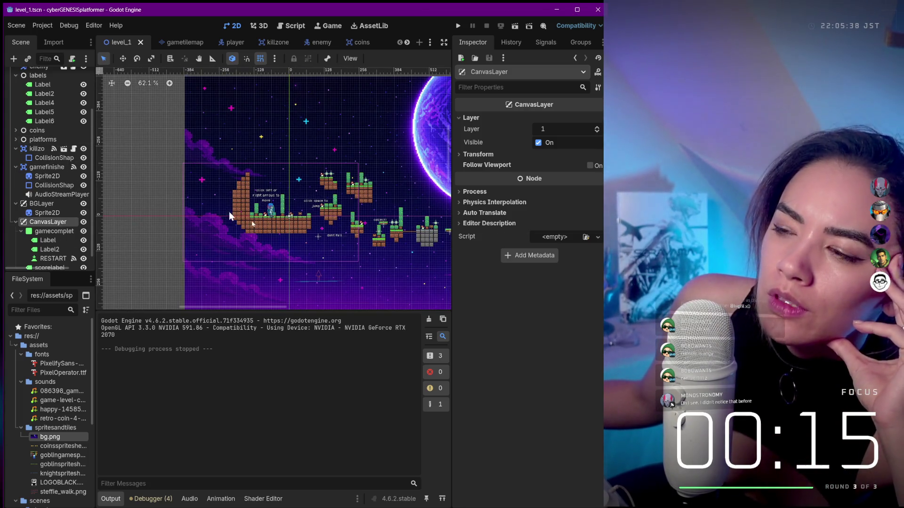
{"action": "left_click_drag", "start_coordinate": [353, 276], "coordinate": [269, 289]}
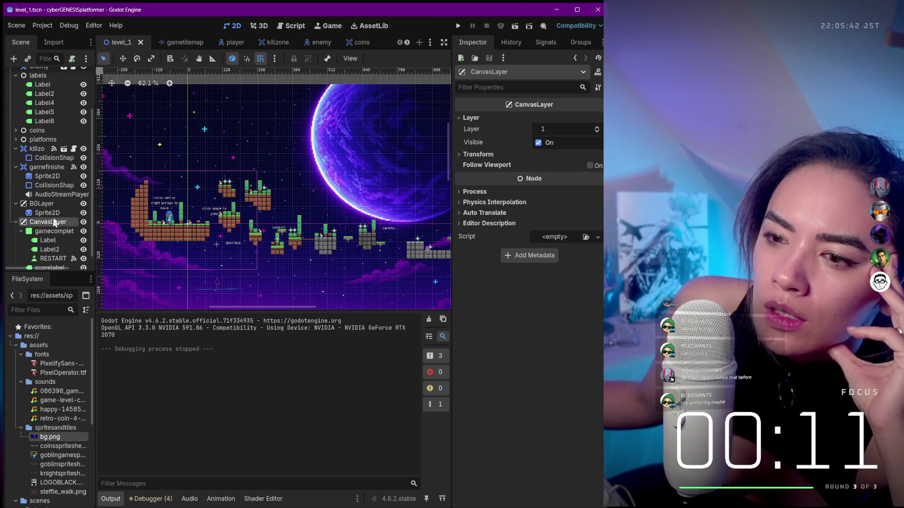
{"action": "scroll", "coordinate": [49, 219], "scroll_direction": "down", "scroll_amount": 1}
{"action": "left_click", "coordinate": [52, 201]}
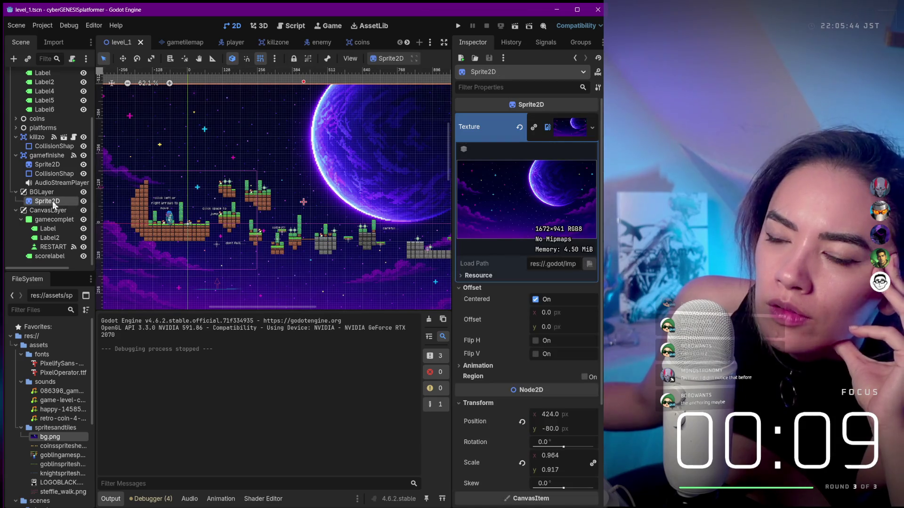
{"action": "scroll", "coordinate": [497, 295], "scroll_direction": "down", "scroll_amount": 2}
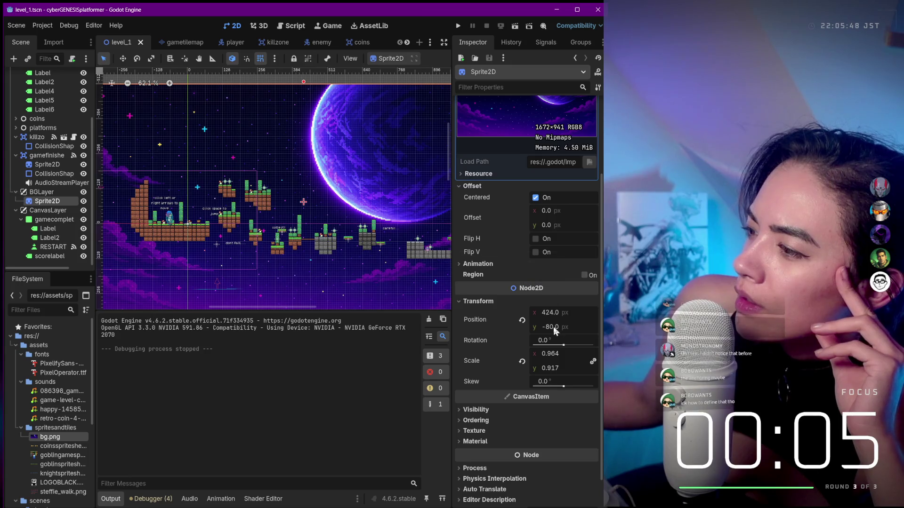
Reset the background sprite's rotation to 0° and its scale to 1.0
{"action": "left_click_drag", "start_coordinate": [562, 346], "coordinate": [564, 348]}
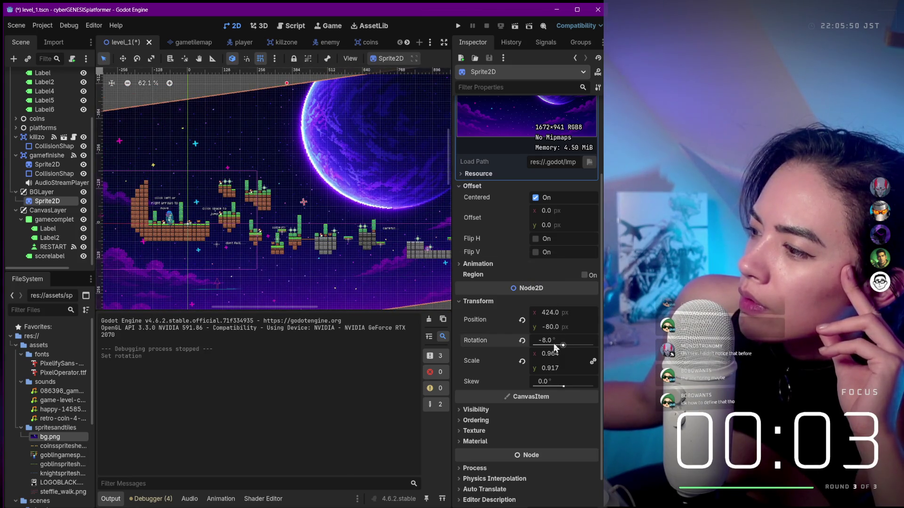
{"action": "left_click", "coordinate": [545, 341]}
{"action": "left_click", "coordinate": [521, 341]}
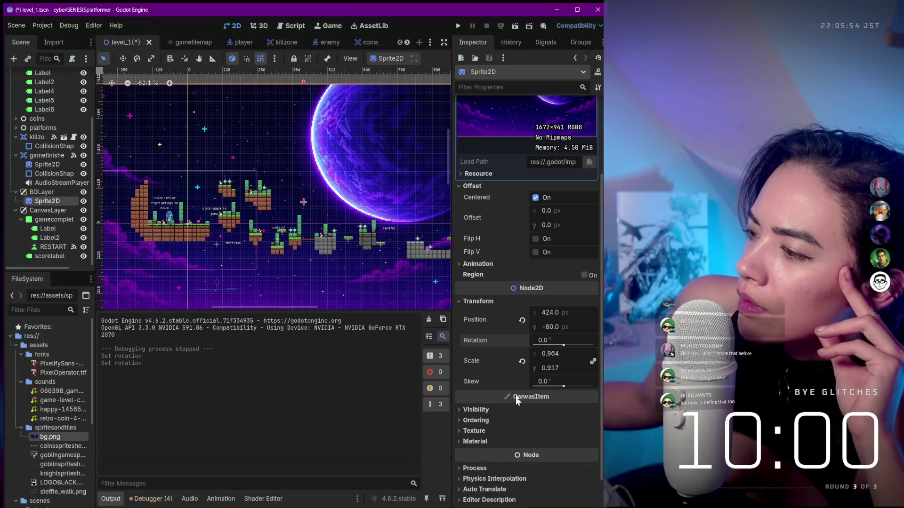
{"action": "left_click", "coordinate": [522, 361]}
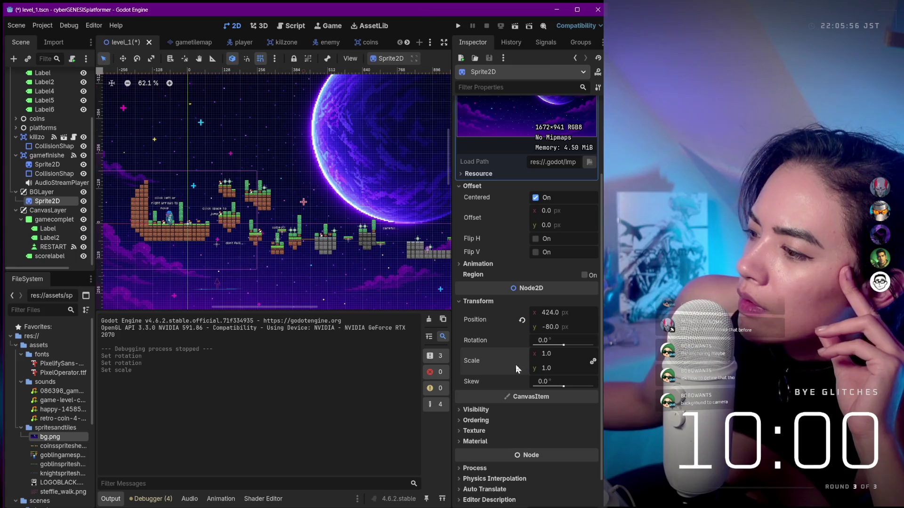
Set the sprite's CanvasItem texture filter to Nearest
{"action": "scroll", "coordinate": [516, 365], "scroll_direction": "down", "scroll_amount": 1}
{"action": "left_click", "coordinate": [484, 375]}
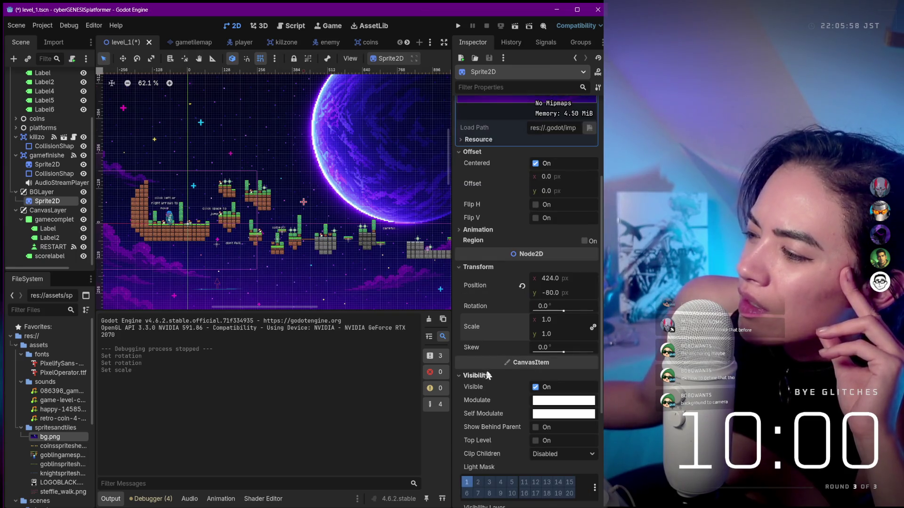
{"action": "scroll", "coordinate": [507, 369], "scroll_direction": "down", "scroll_amount": 2}
{"action": "scroll", "coordinate": [524, 365], "scroll_direction": "down", "scroll_amount": 4}
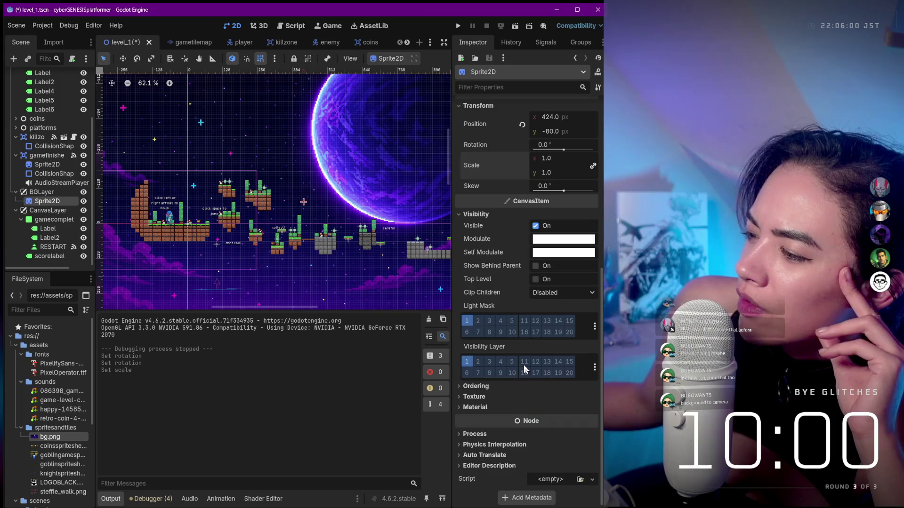
{"action": "left_click", "coordinate": [476, 397]}
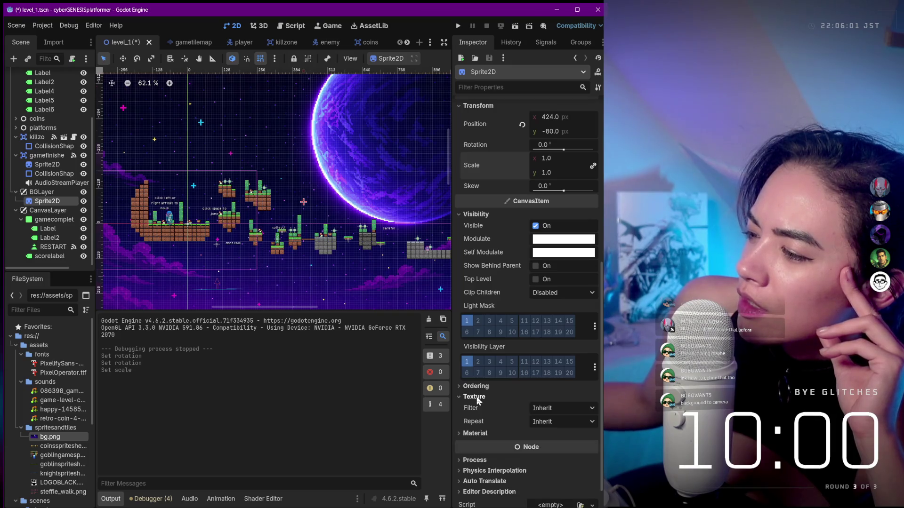
{"action": "left_click", "coordinate": [558, 407]}
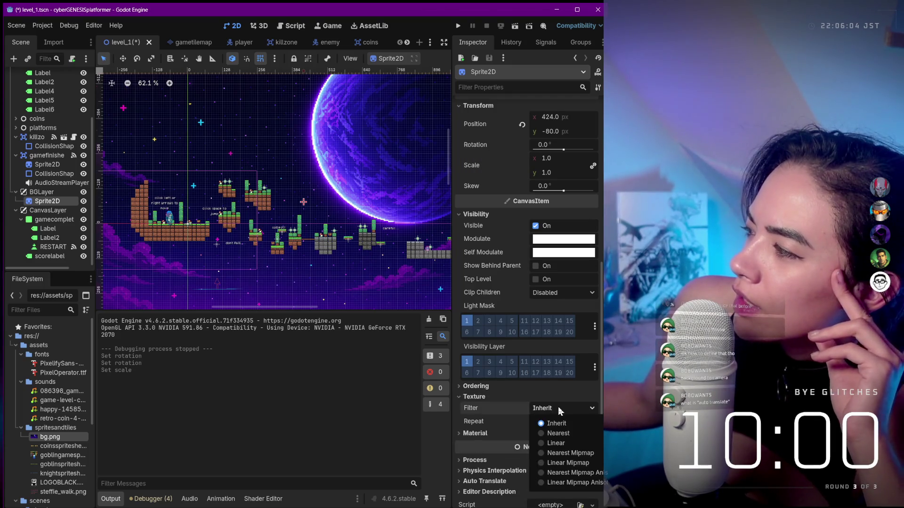
{"action": "left_click", "coordinate": [556, 433]}
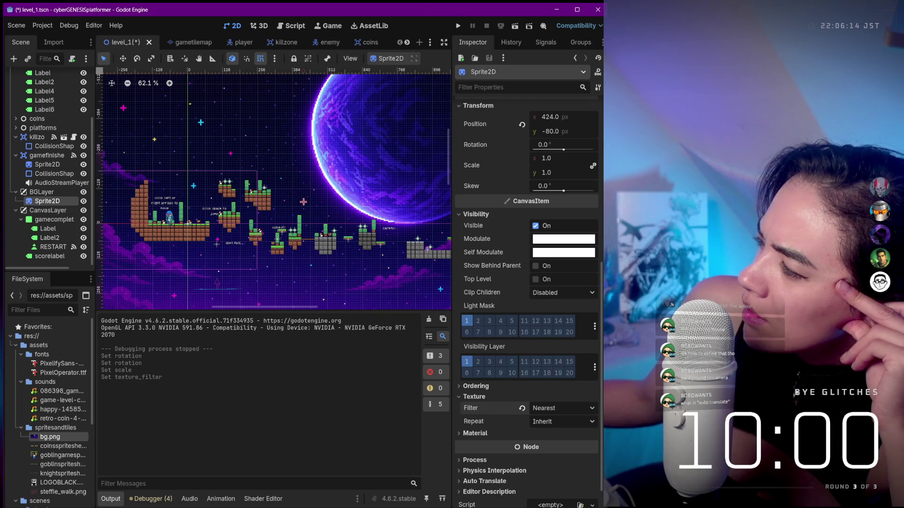
{"action": "scroll", "coordinate": [558, 317], "scroll_direction": "up", "scroll_amount": 5}
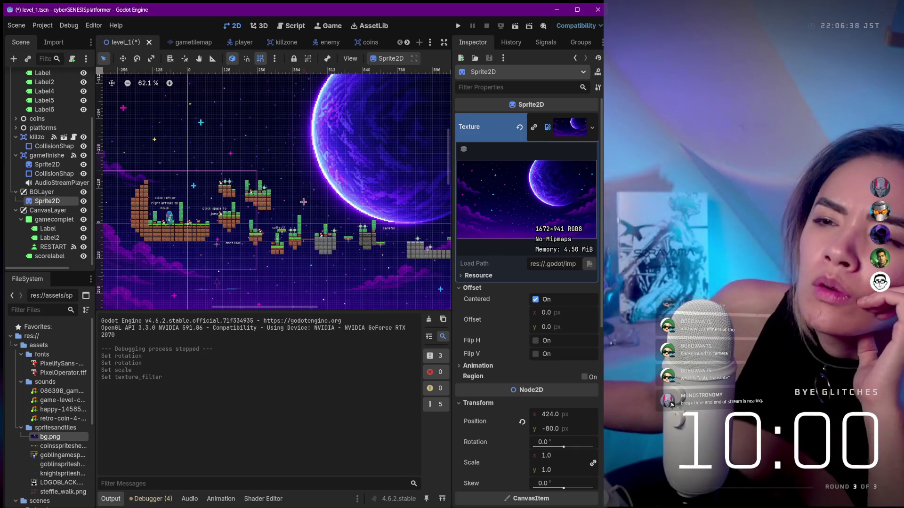
Search 'paral' and create a Parallax2D child node under the background sprite
{"action": "left_click", "coordinate": [15, 60]}
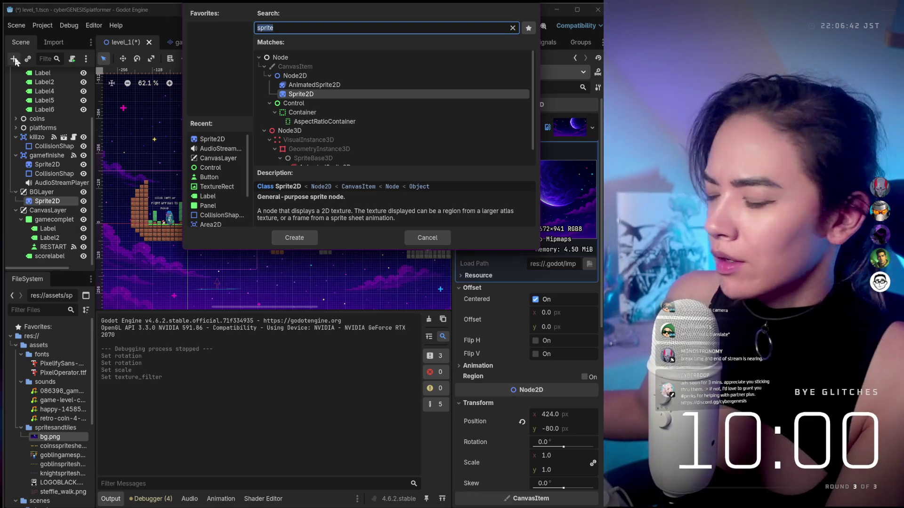
{"action": "type", "text": "para"}
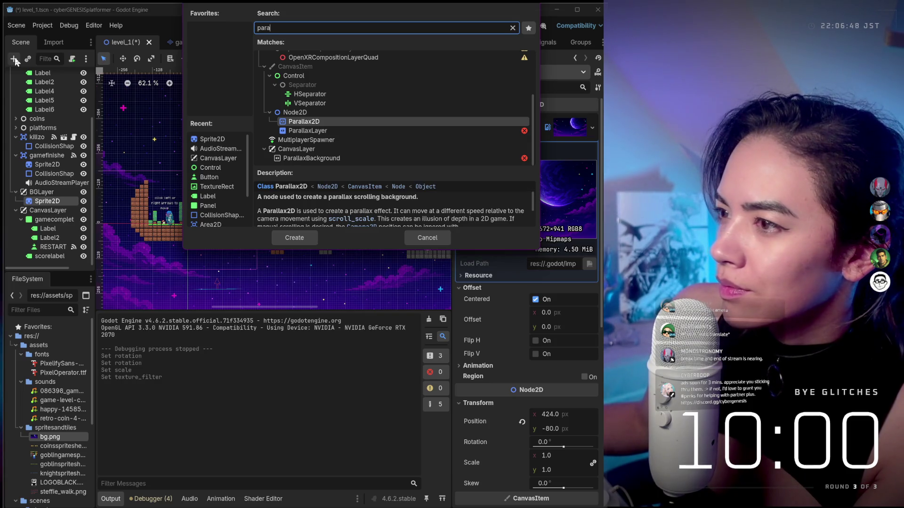
{"action": "type", "text": "l"}
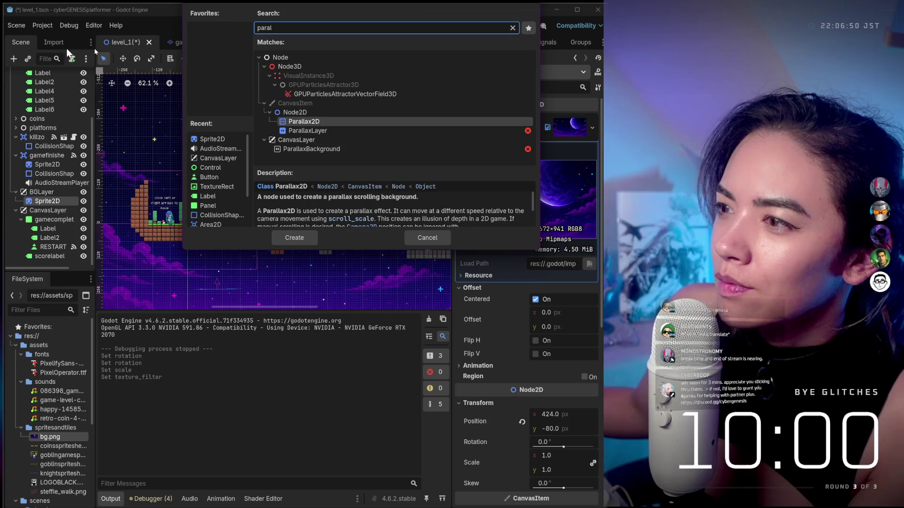
{"action": "left_click", "coordinate": [325, 140]}
{"action": "left_click", "coordinate": [324, 152]}
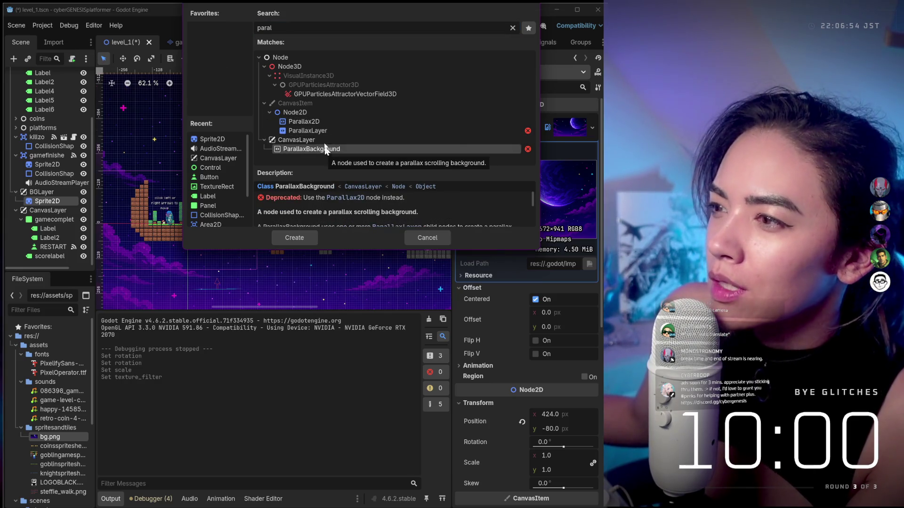
{"action": "left_click", "coordinate": [323, 121]}
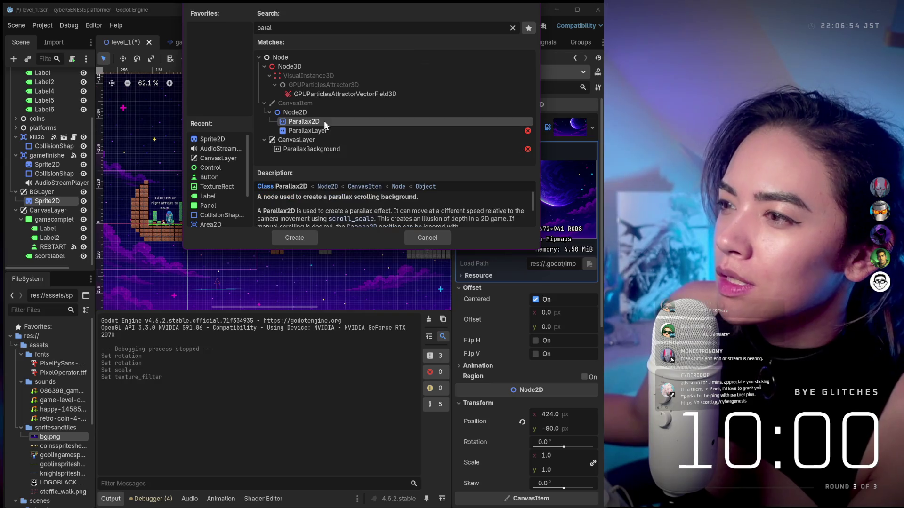
{"action": "left_click", "coordinate": [301, 239]}
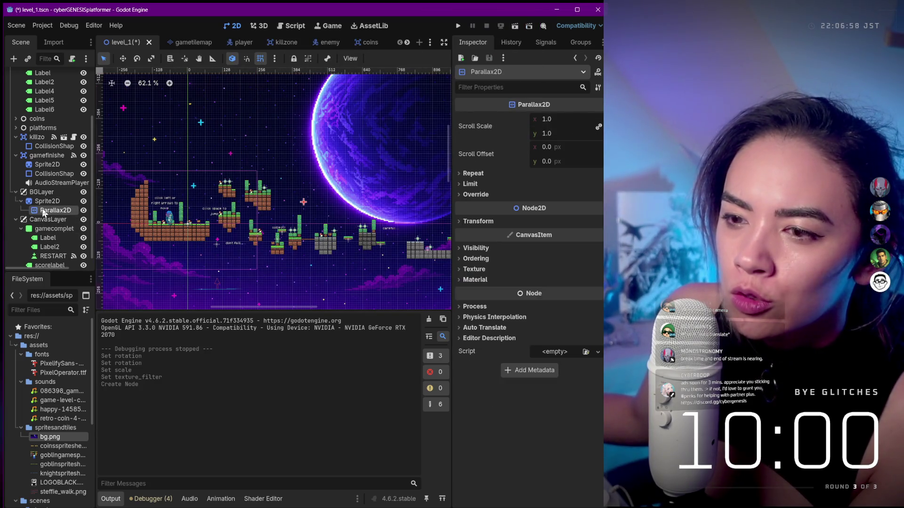
Put the background sprite inside Parallax2D and set the CanvasLayer's layer to 0
{"action": "mouse_move", "coordinate": [43, 213]}
{"action": "left_mouse_down"}
{"action": "mouse_move", "coordinate": [35, 193]}
{"action": "mouse_move", "coordinate": [40, 225]}
{"action": "left_mouse_up"}
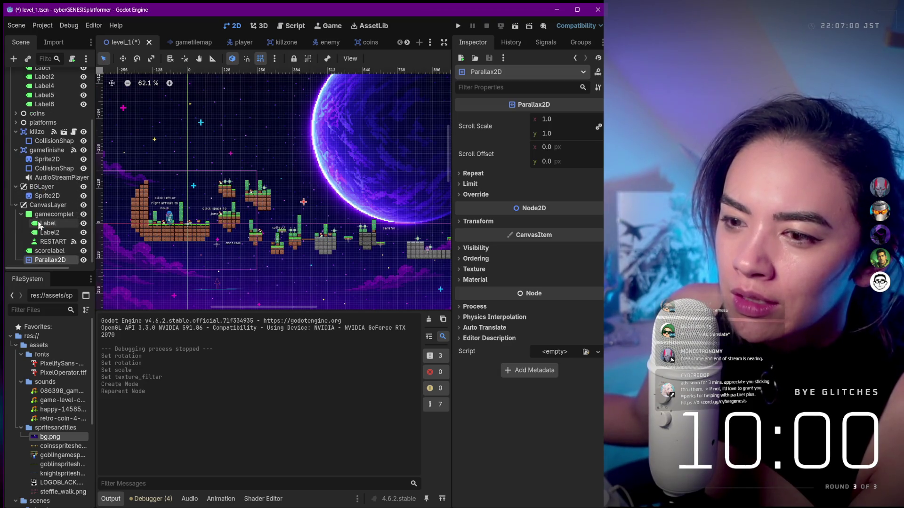
{"action": "left_click", "coordinate": [52, 194]}
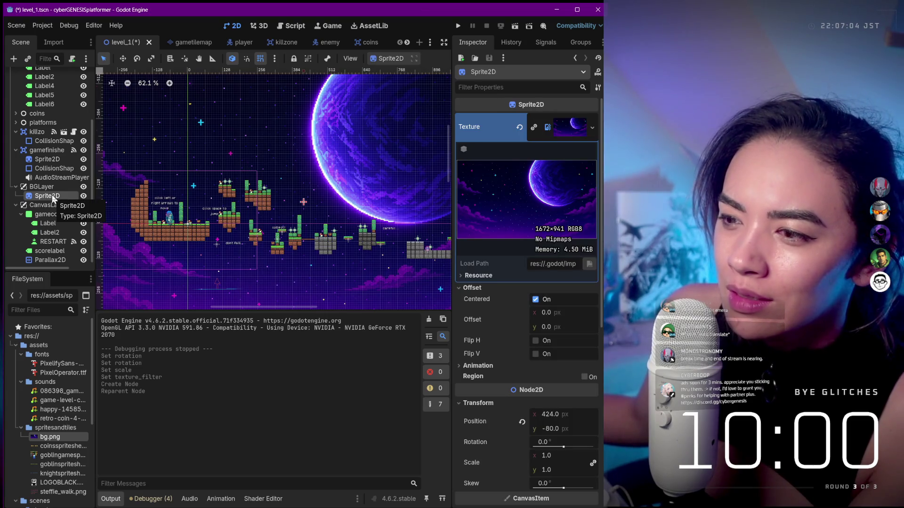
{"action": "left_click_drag", "start_coordinate": [52, 195], "coordinate": [55, 256]}
{"action": "left_click", "coordinate": [55, 245]}
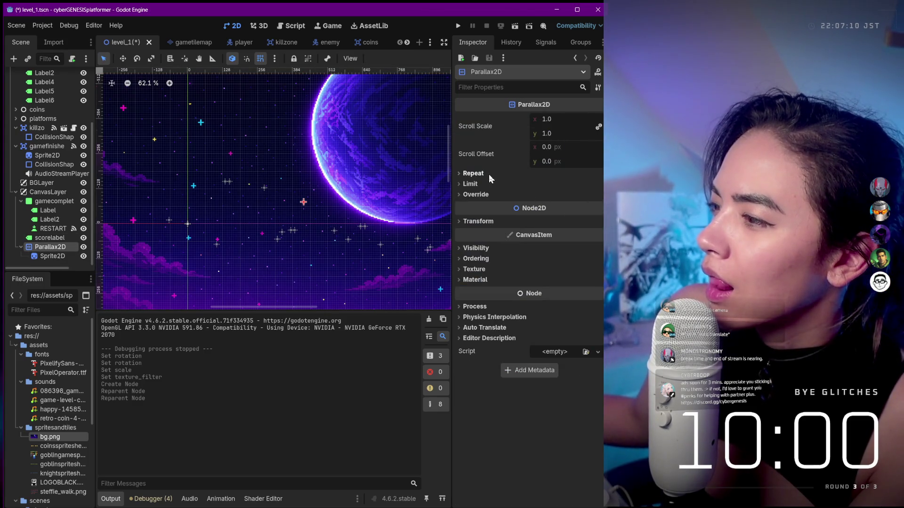
{"action": "scroll", "coordinate": [354, 166], "scroll_direction": "down", "scroll_amount": 2}
{"action": "scroll", "coordinate": [353, 164], "scroll_direction": "down", "scroll_amount": 5}
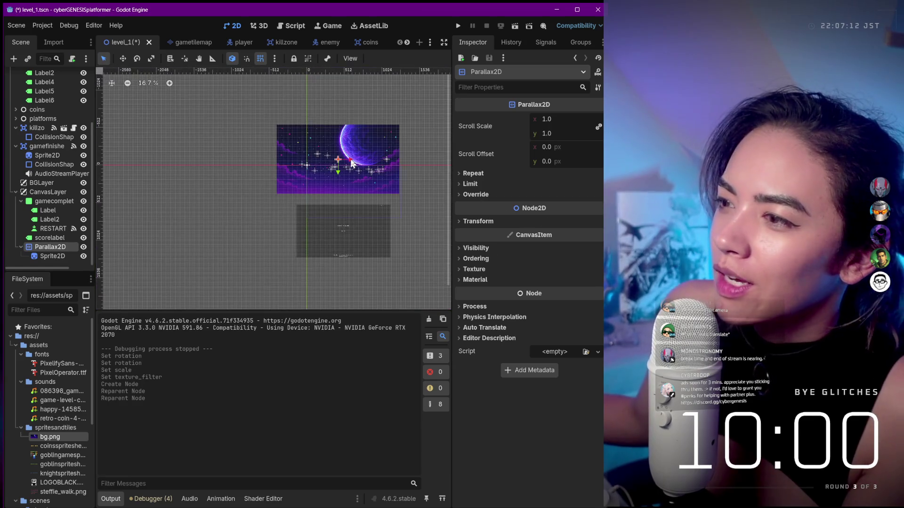
{"action": "scroll", "coordinate": [351, 161], "scroll_direction": "up", "scroll_amount": 2}
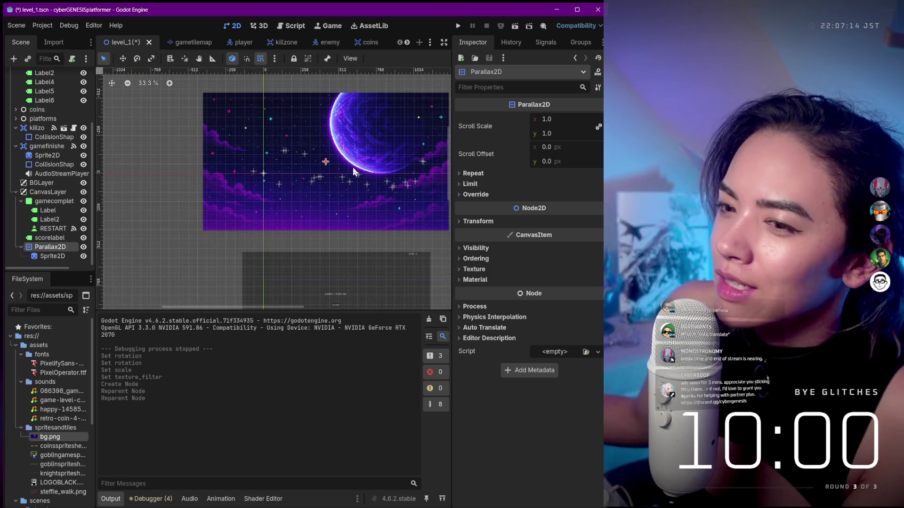
{"action": "left_click", "coordinate": [48, 192]}
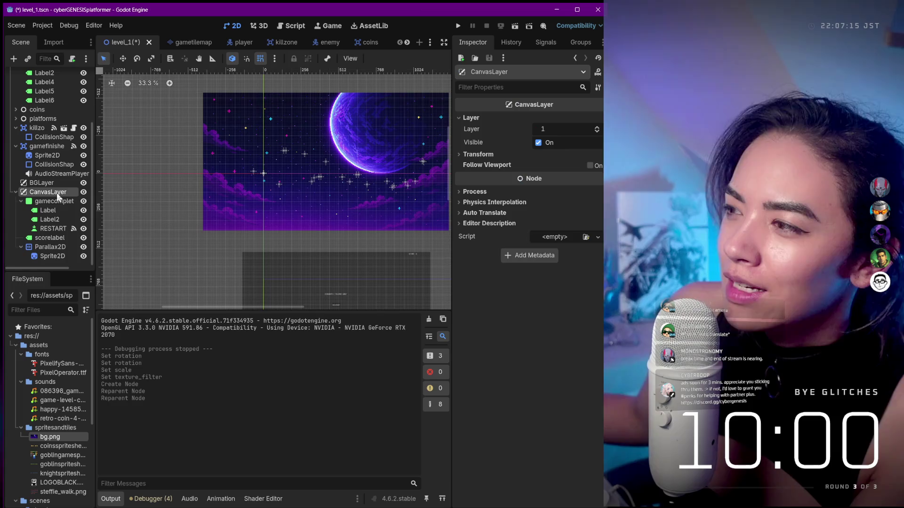
{"action": "left_click", "coordinate": [597, 132]}
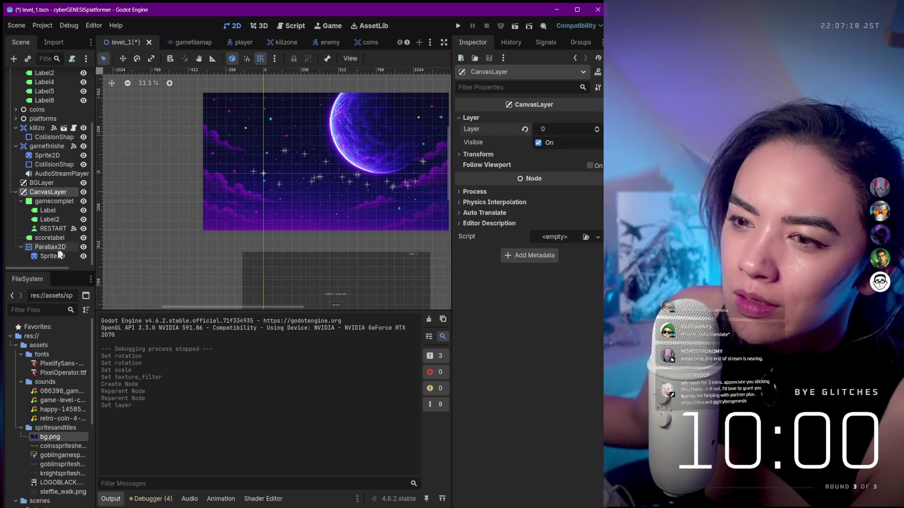
Move Parallax2D out of BGLayer to the scene root, next to BGLayer
{"action": "left_click_drag", "start_coordinate": [54, 250], "coordinate": [51, 189]}
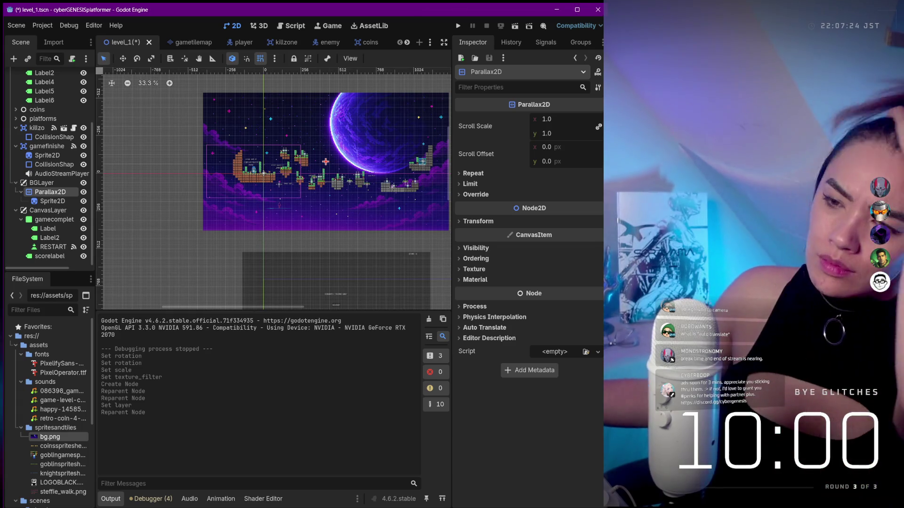
{"action": "left_click_drag", "start_coordinate": [35, 193], "coordinate": [27, 184]}
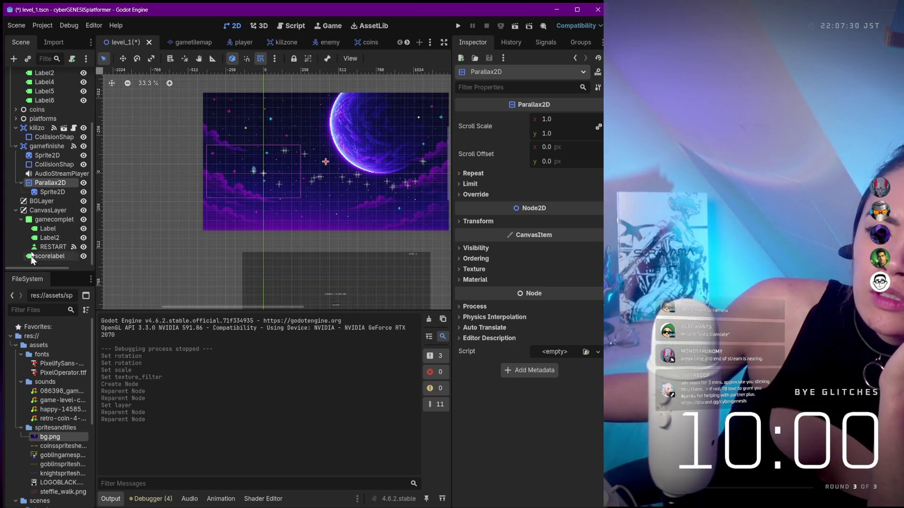
{"action": "mouse_move", "coordinate": [37, 183]}
{"action": "left_mouse_down"}
{"action": "mouse_move", "coordinate": [22, 74]}
{"action": "mouse_move", "coordinate": [18, 236]}
{"action": "left_mouse_up"}
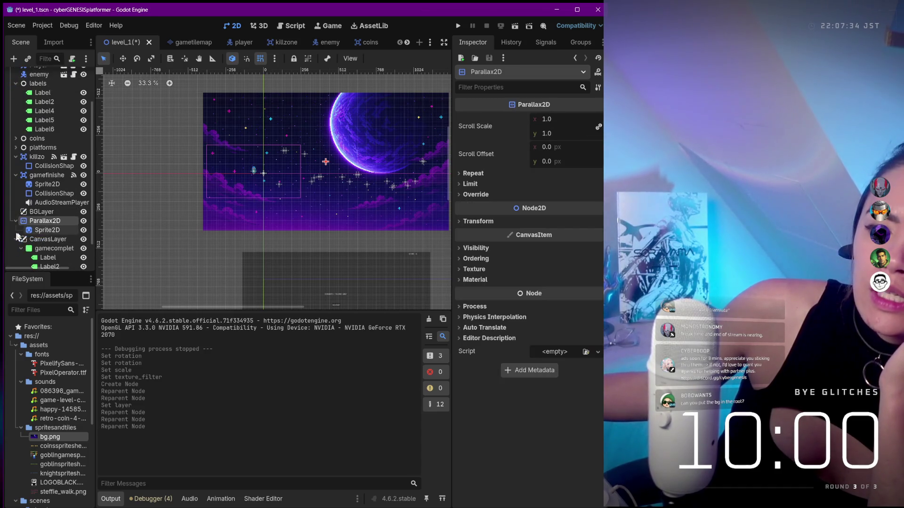
{"action": "left_click", "coordinate": [42, 213]}
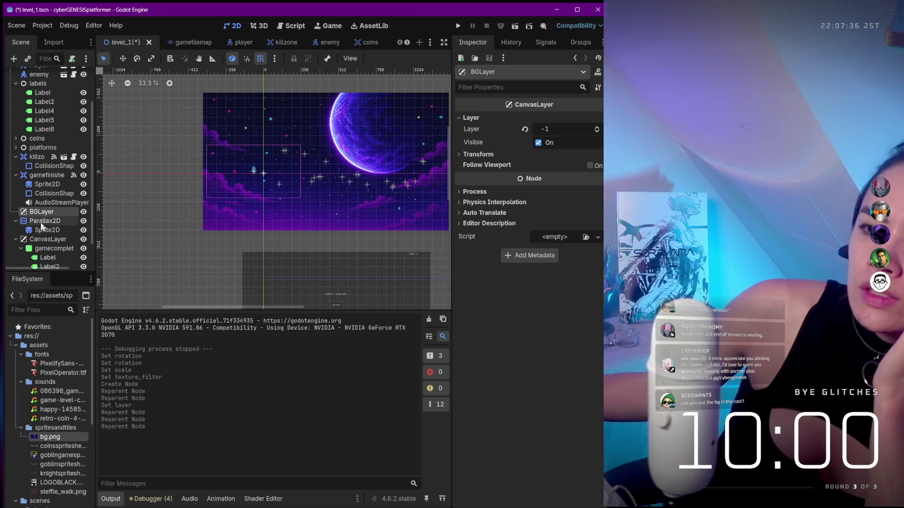
{"action": "left_click", "coordinate": [40, 222]}
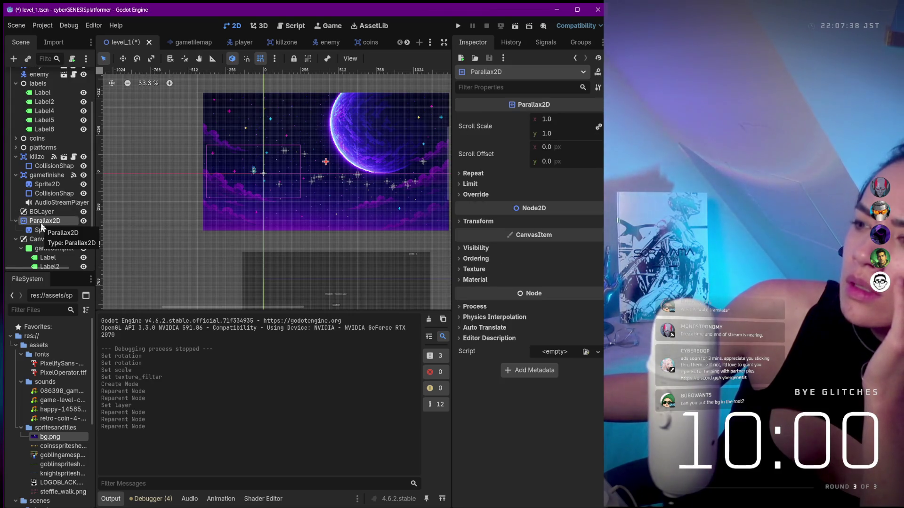
{"action": "left_click", "coordinate": [482, 222]}
{"action": "left_click", "coordinate": [486, 222]}
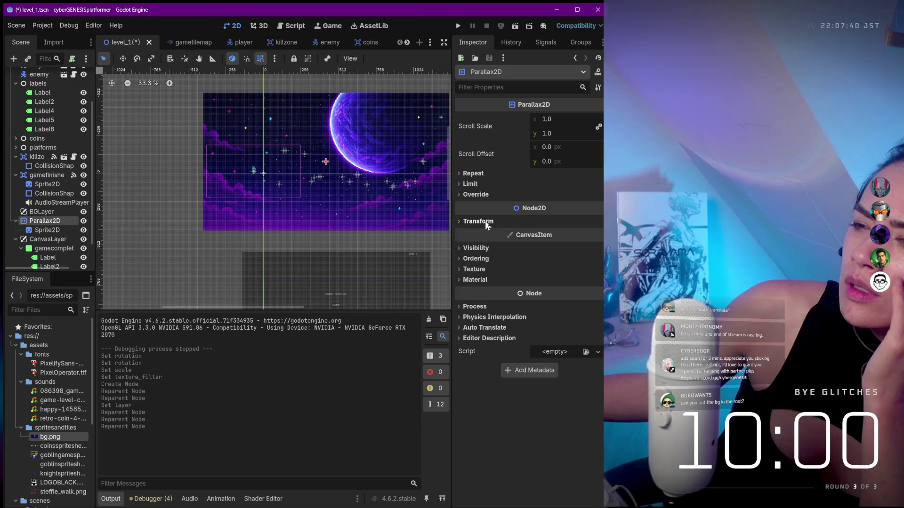
{"action": "scroll", "coordinate": [297, 174], "scroll_direction": "up", "scroll_amount": 2}
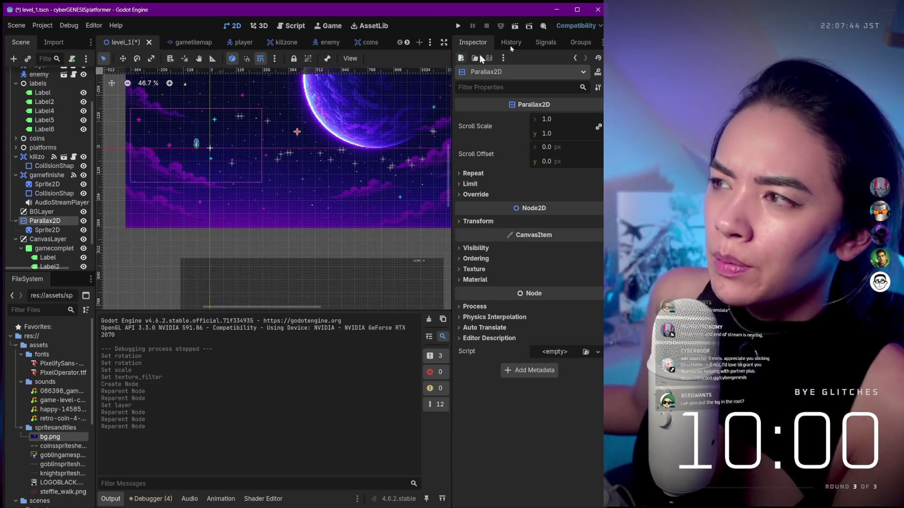
{"action": "left_click", "coordinate": [458, 26]}
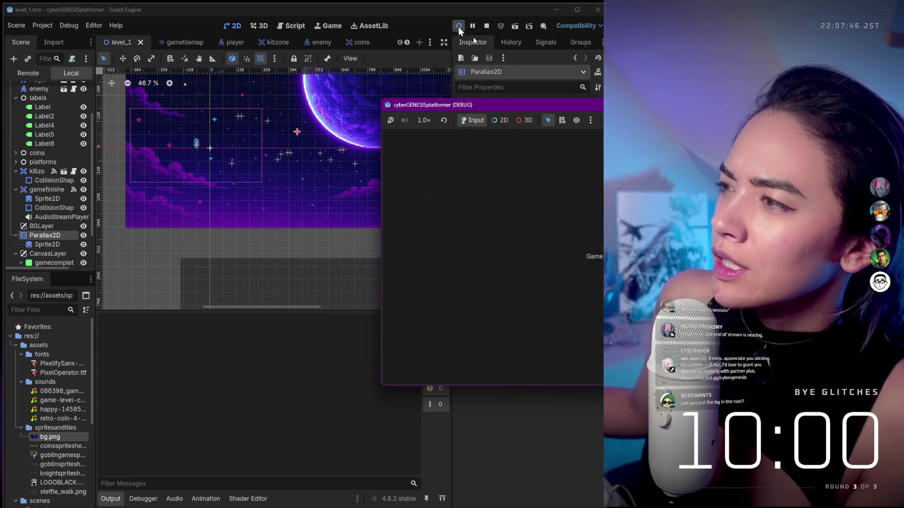
{"action": "left_click_drag", "start_coordinate": [551, 108], "coordinate": [318, 114]}
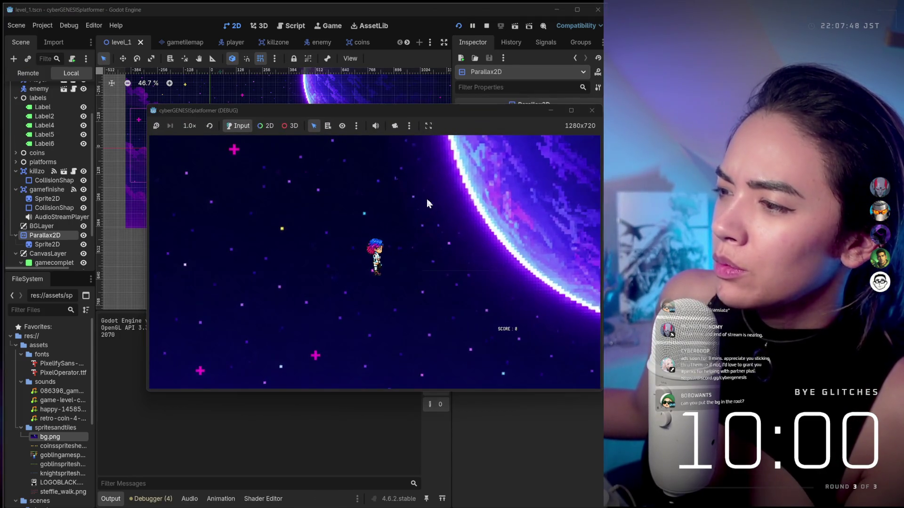
{"action": "left_click", "coordinate": [592, 110]}
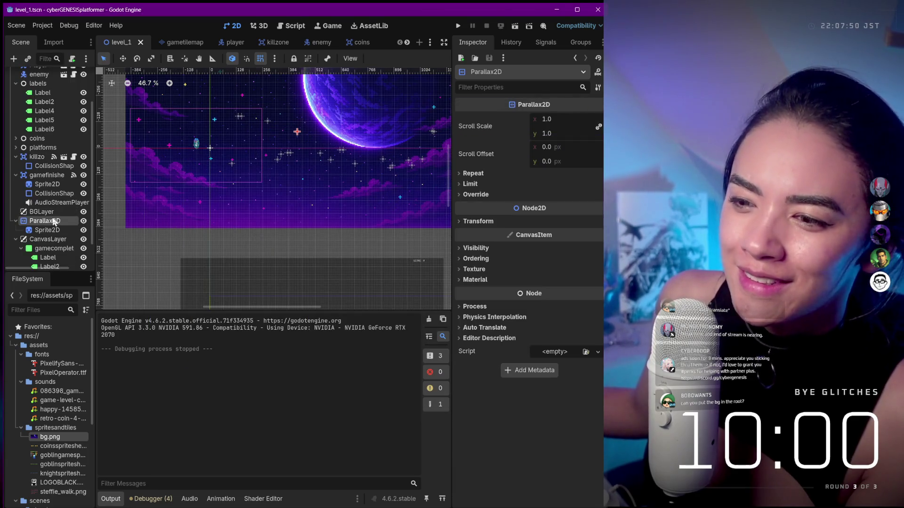
{"action": "left_click", "coordinate": [52, 211]}
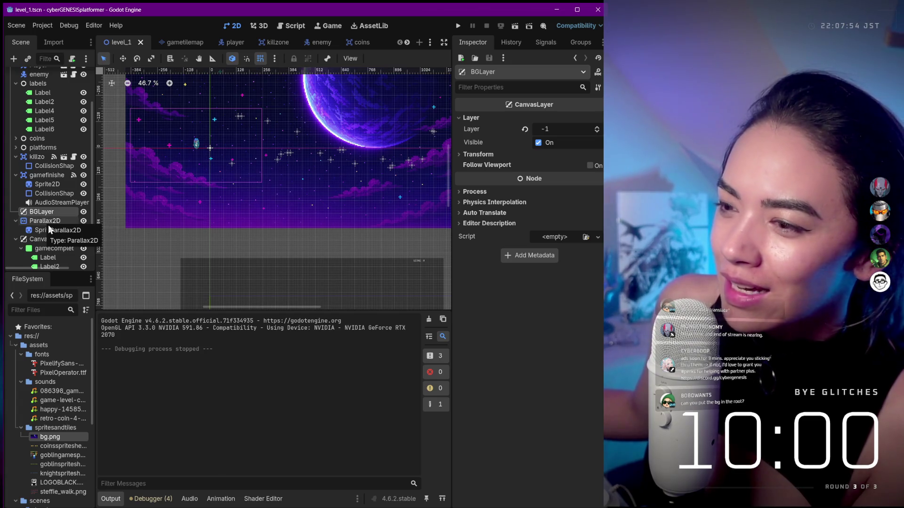
{"action": "left_click", "coordinate": [48, 225]}
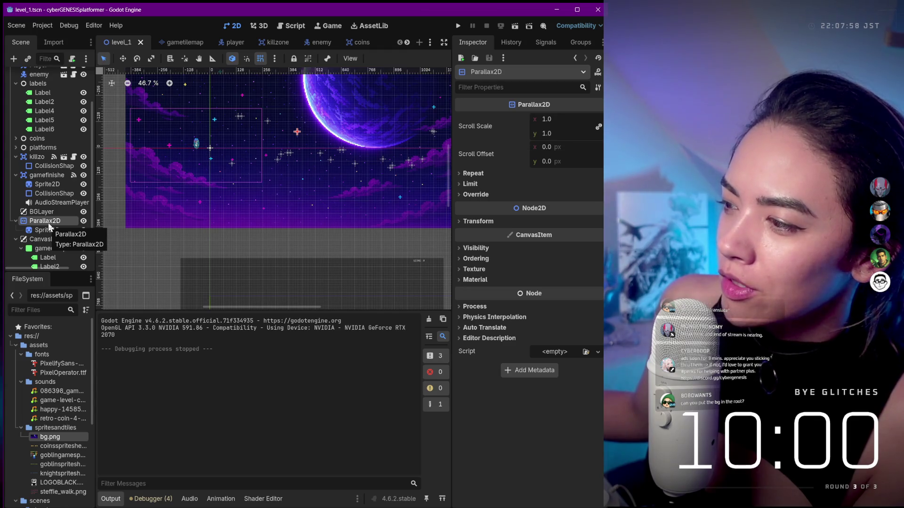
Reparent Parallax2D, with its background sprite, as a child of BGLayer
{"action": "left_click_drag", "start_coordinate": [48, 224], "coordinate": [55, 214]}
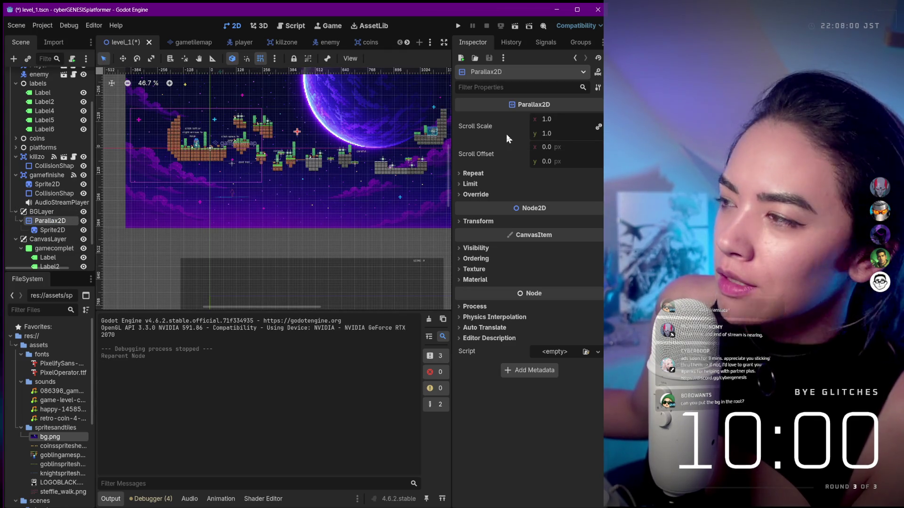
{"action": "scroll", "coordinate": [362, 234], "scroll_direction": "down", "scroll_amount": 1}
{"action": "scroll", "coordinate": [358, 234], "scroll_direction": "down", "scroll_amount": 4}
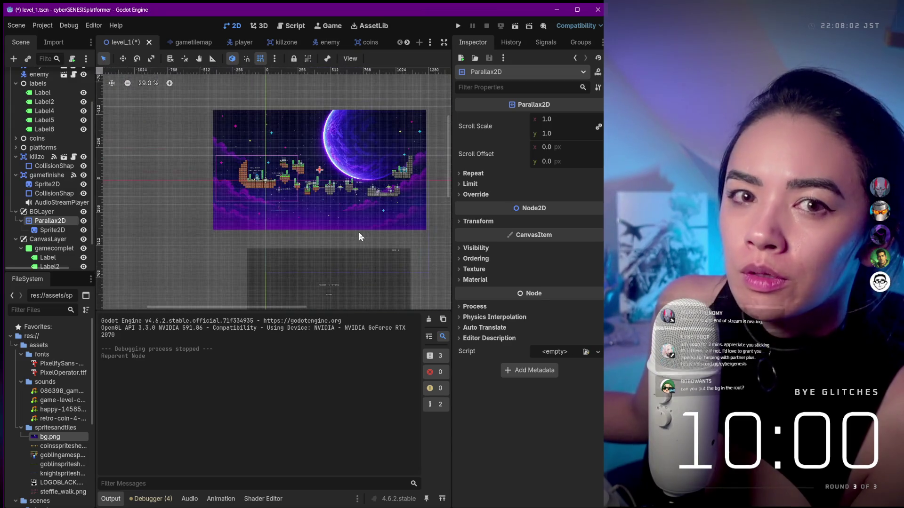
{"action": "scroll", "coordinate": [336, 272], "scroll_direction": "up", "scroll_amount": 1}
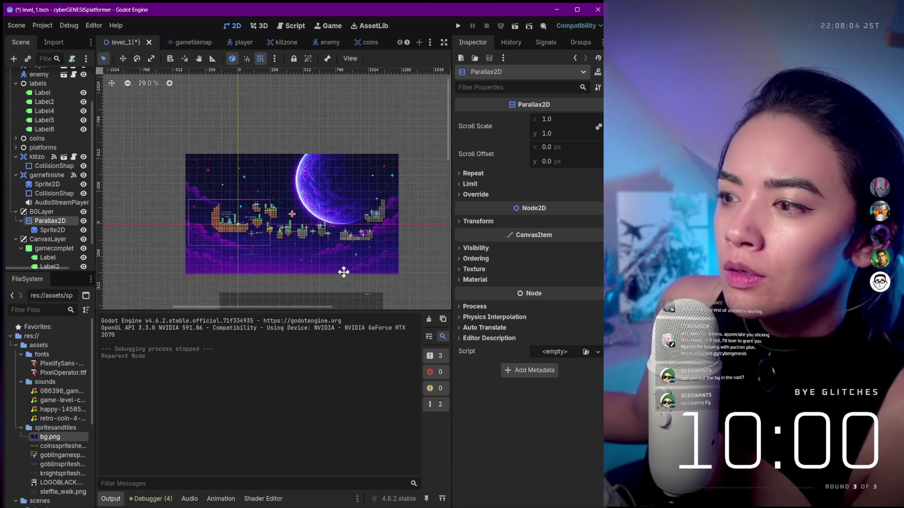
{"action": "scroll", "coordinate": [311, 266], "scroll_direction": "up", "scroll_amount": 1}
{"action": "scroll", "coordinate": [292, 247], "scroll_direction": "up", "scroll_amount": 1}
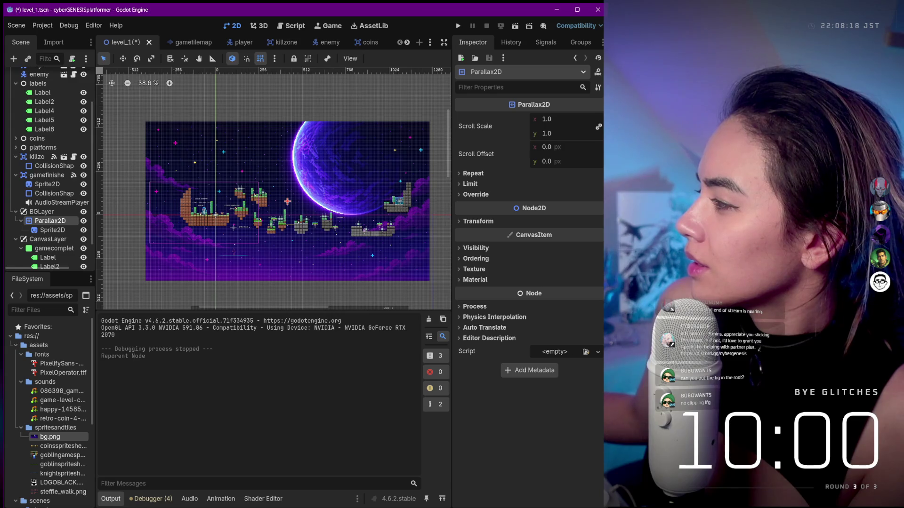
{"action": "right_click", "coordinate": [52, 220]}
{"action": "left_click", "coordinate": [66, 228]}
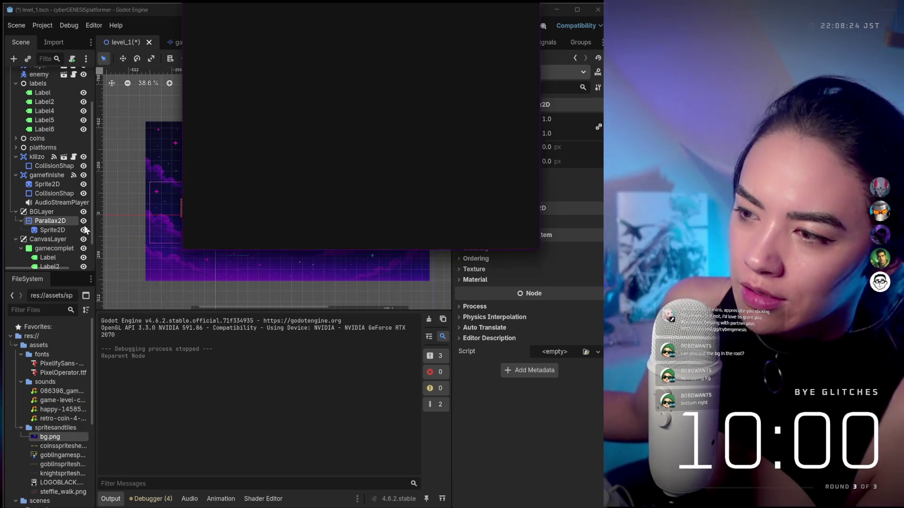
{"action": "type", "text": "parala"}
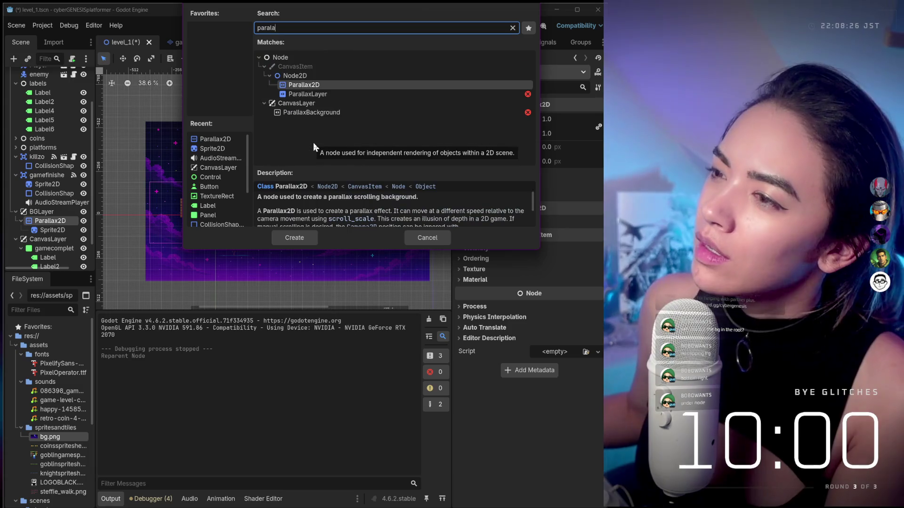
{"action": "key", "text": "Return"}
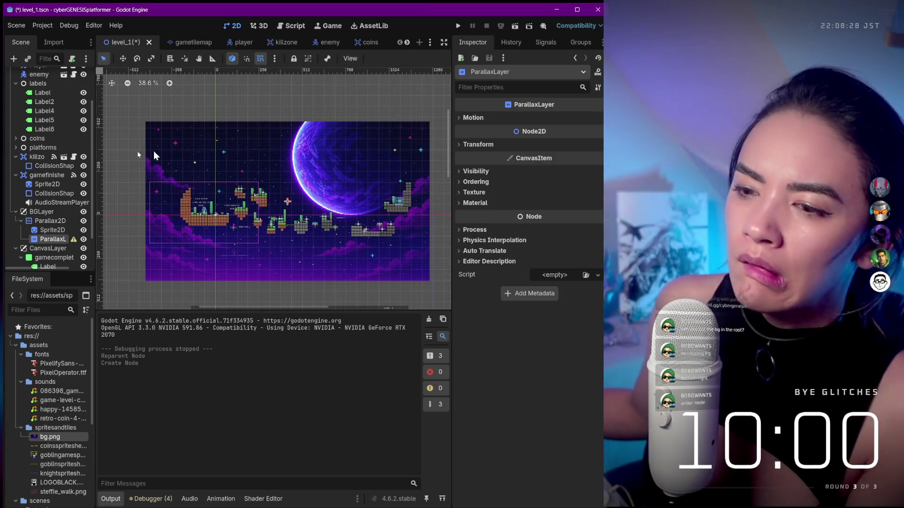
{"action": "left_click", "coordinate": [72, 239]}
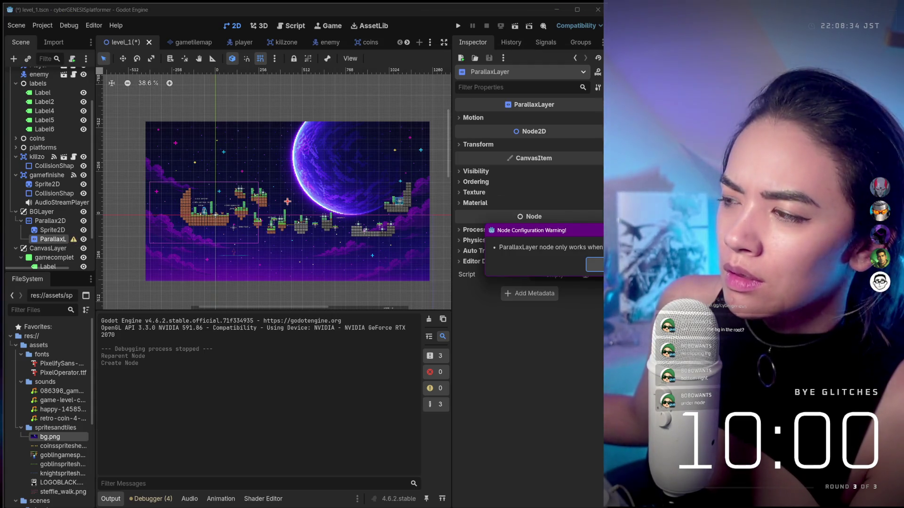
{"action": "key", "text": "Return"}
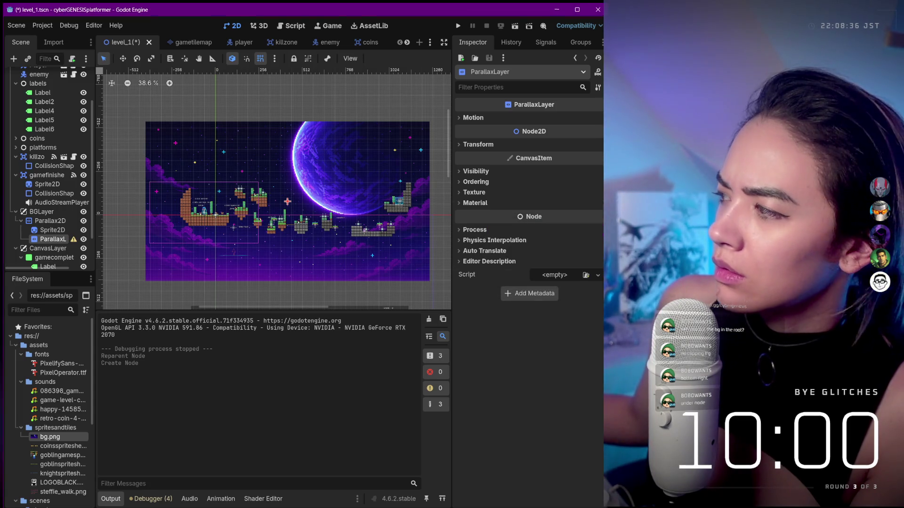
{"action": "right_click", "coordinate": [49, 242]}
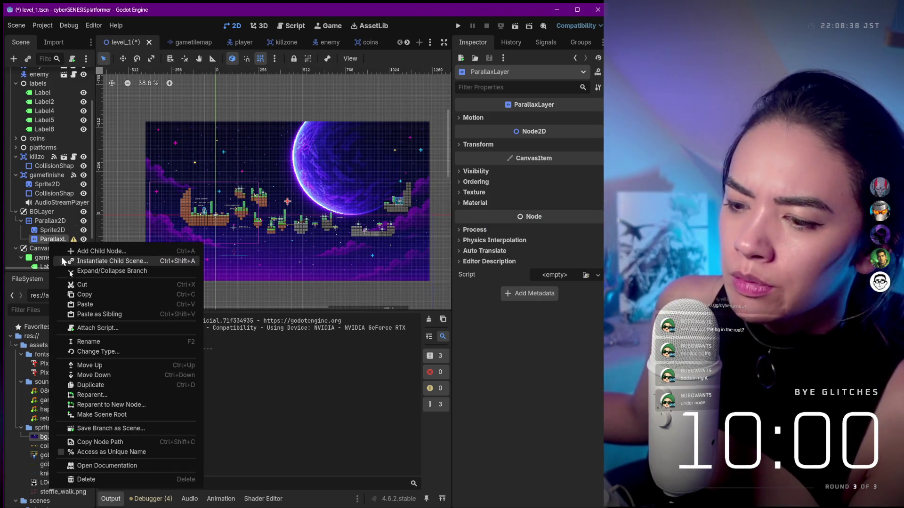
{"action": "left_click", "coordinate": [120, 453]}
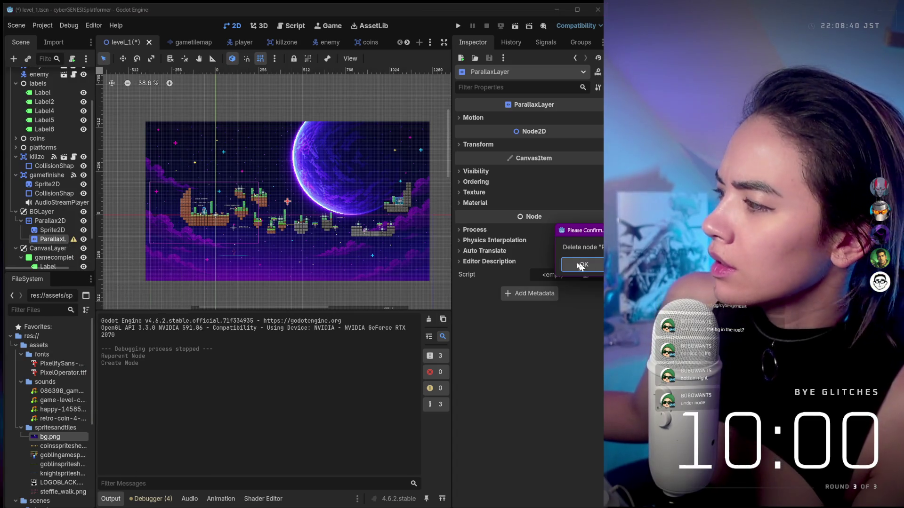
{"action": "left_click", "coordinate": [571, 266]}
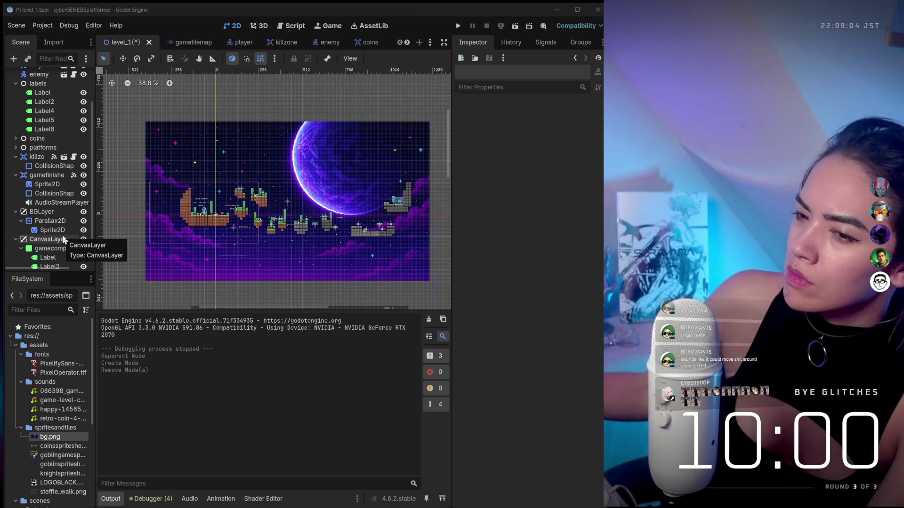
Save and run level_1, walking and jumping the player right, then close the game
{"action": "left_click", "coordinate": [48, 229]}
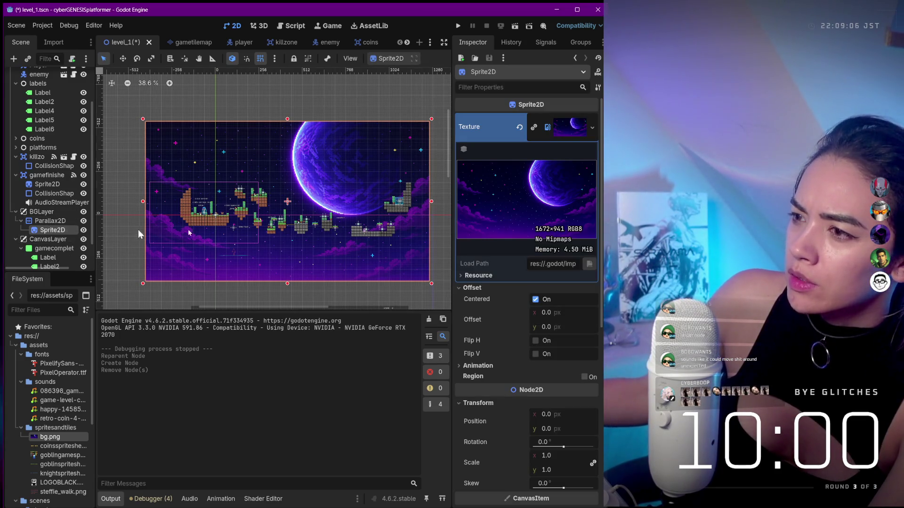
{"action": "left_click", "coordinate": [457, 26]}
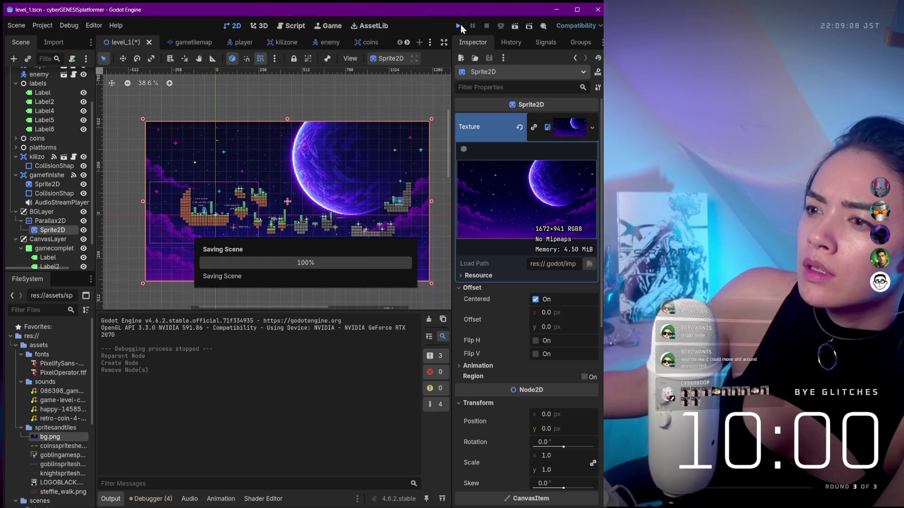
{"action": "left_click_drag", "start_coordinate": [554, 112], "coordinate": [215, 163]}
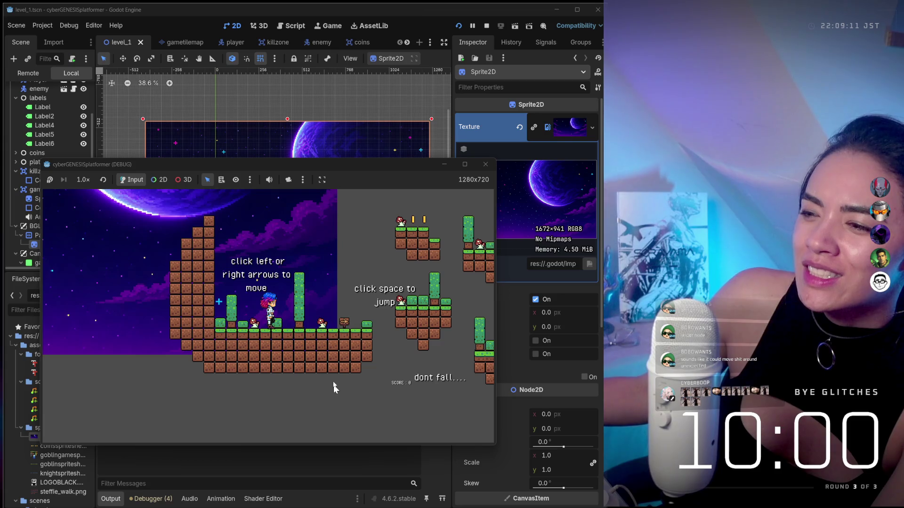
{"action": "key", "text": "Left"}
{"action": "key", "text": "Right"}
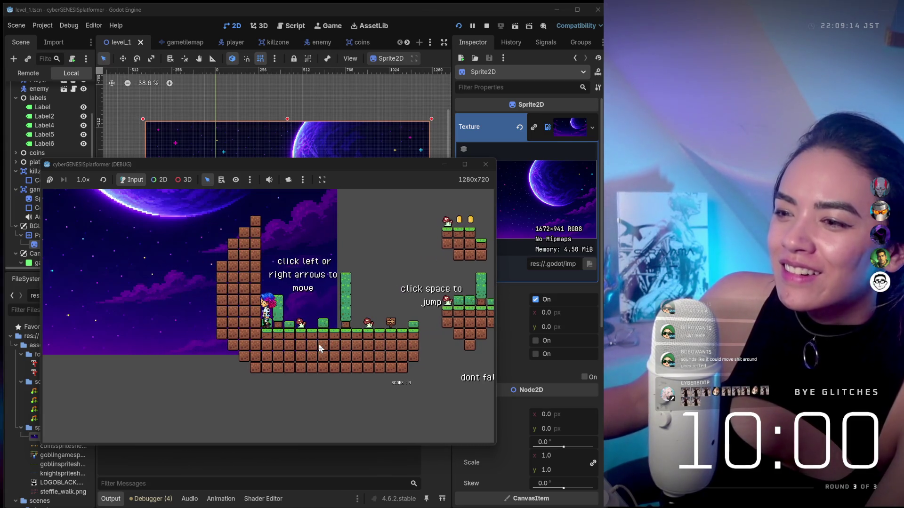
{"action": "key", "text": "Right"}
{"action": "key", "text": "space"}
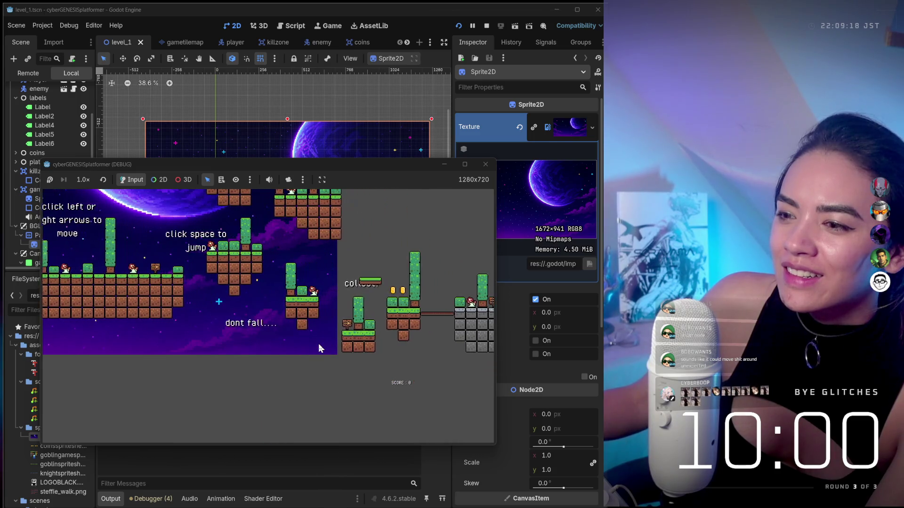
{"action": "key", "text": "Right"}
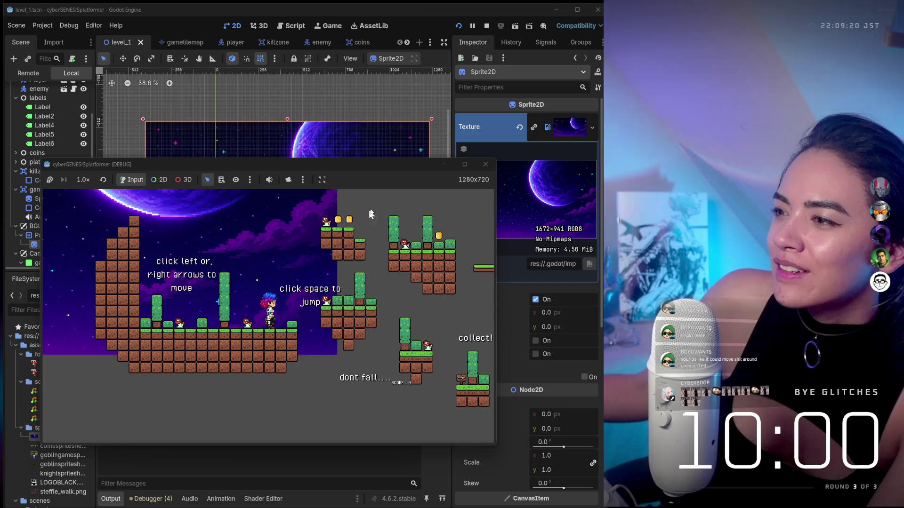
{"action": "left_click", "coordinate": [485, 164]}
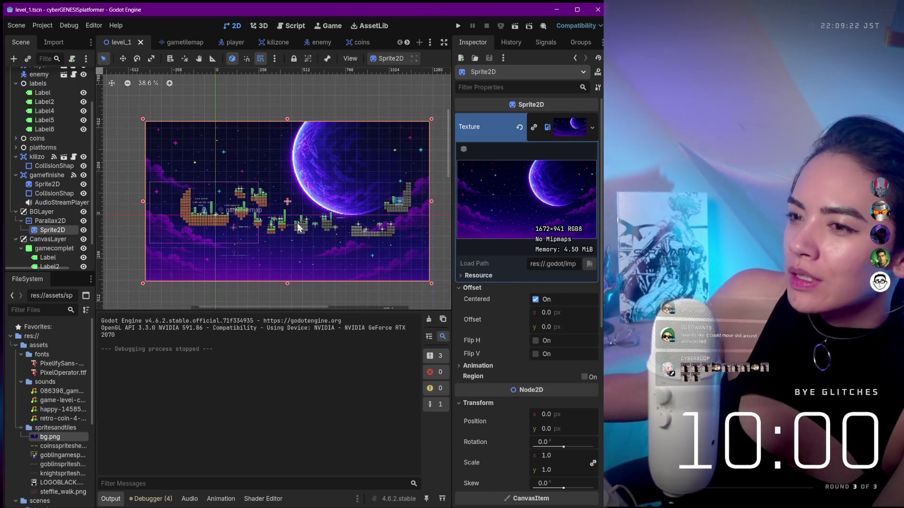
Revert the background sprite's position to 0, 0 and test-run the level
{"action": "left_click_drag", "start_coordinate": [315, 264], "coordinate": [320, 270]}
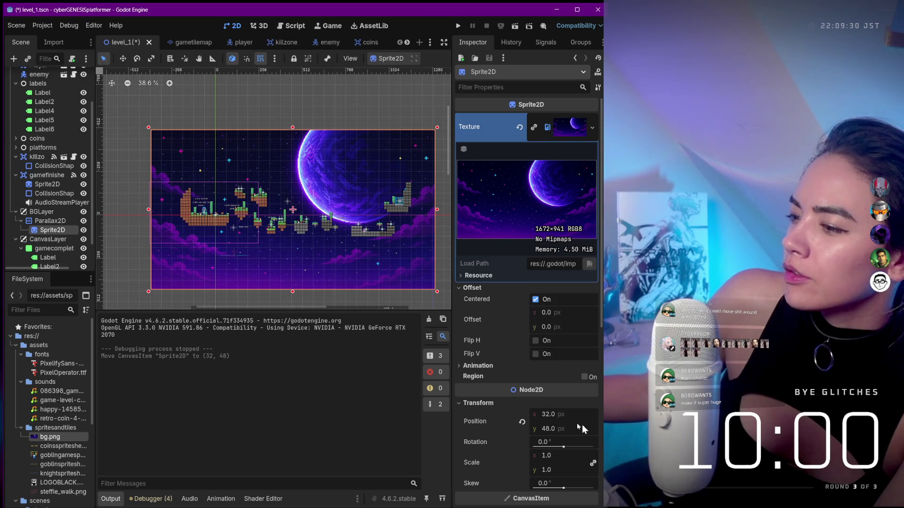
{"action": "scroll", "coordinate": [537, 417], "scroll_direction": "down", "scroll_amount": 3}
{"action": "left_click", "coordinate": [522, 321]}
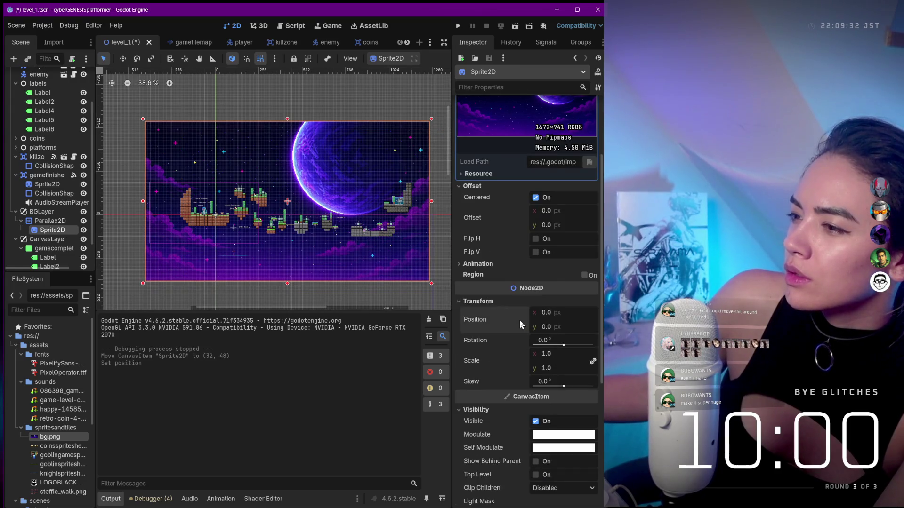
{"action": "left_click", "coordinate": [456, 27]}
{"action": "left_click_drag", "start_coordinate": [539, 94], "coordinate": [319, 109]}
{"action": "key", "text": "F8"}
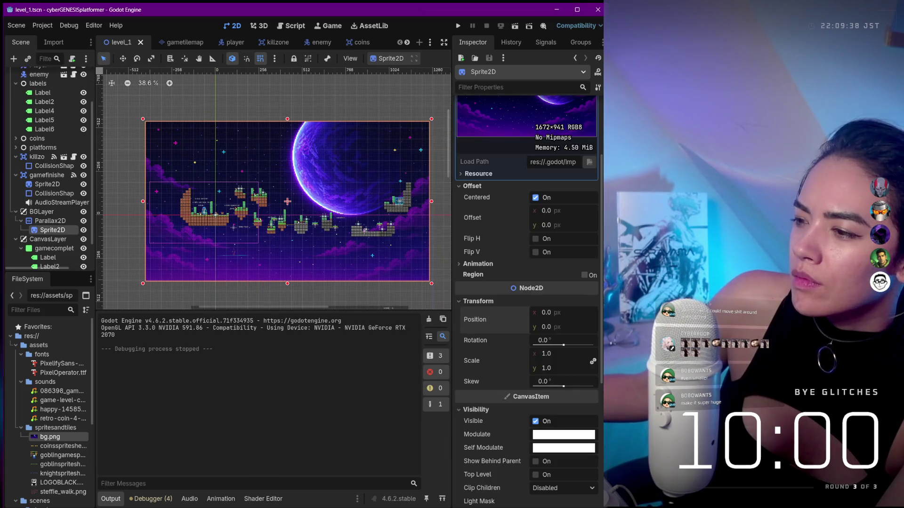
Turn on Show Behind Parent for the background sprite
{"action": "scroll", "coordinate": [589, 210], "scroll_direction": "down", "scroll_amount": 3}
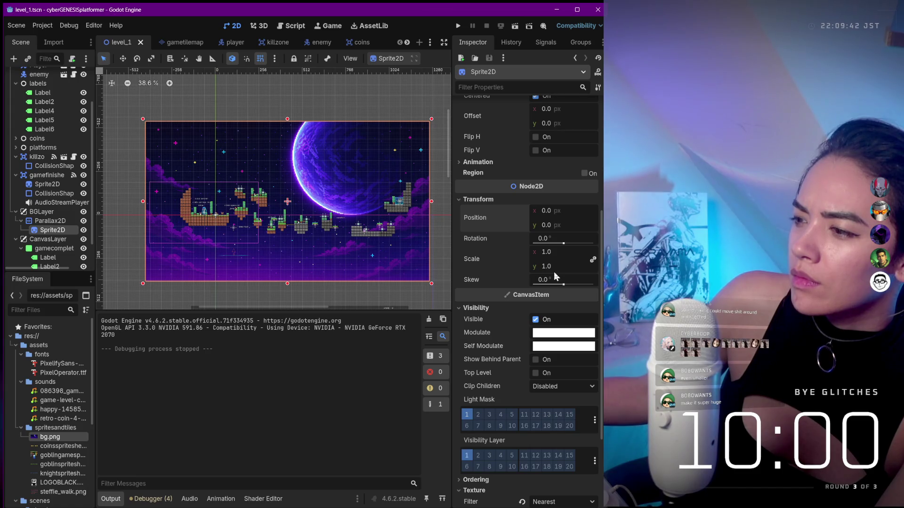
{"action": "scroll", "coordinate": [554, 273], "scroll_direction": "down", "scroll_amount": 2}
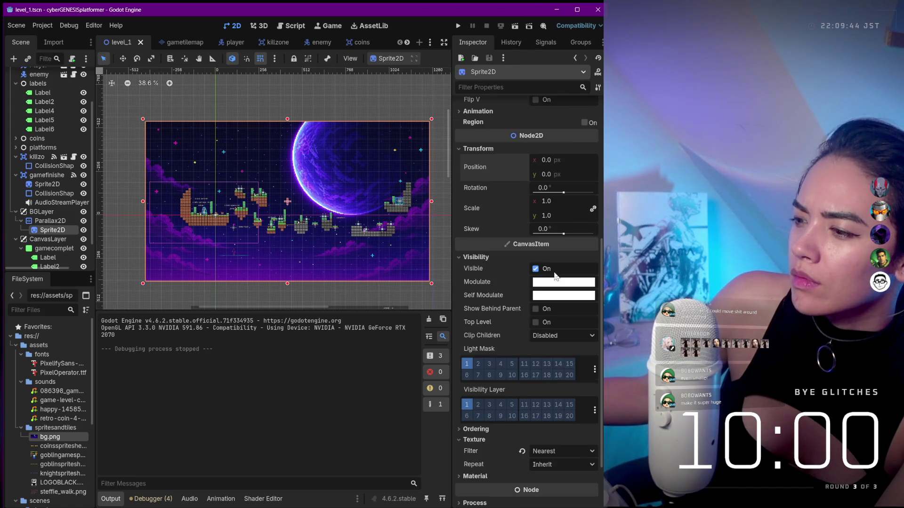
{"action": "left_click", "coordinate": [536, 309]}
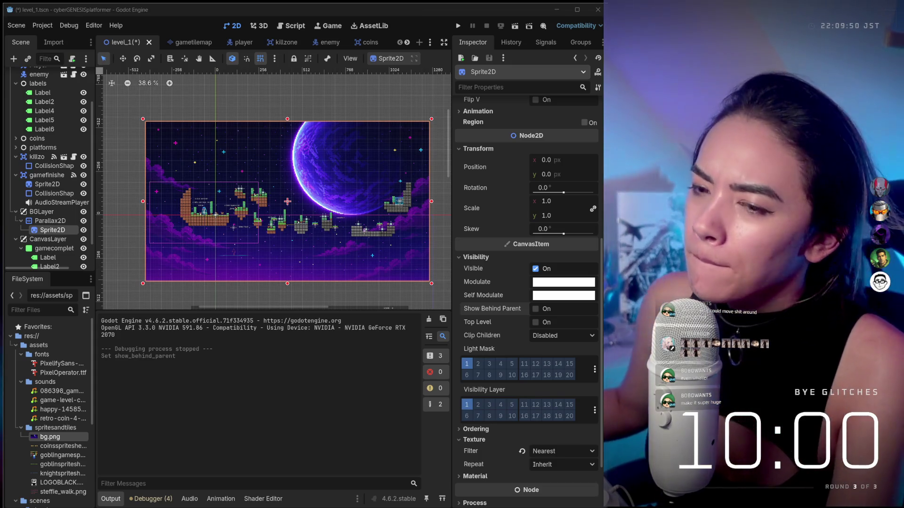
{"action": "scroll", "coordinate": [300, 150], "scroll_direction": "down", "scroll_amount": 1}
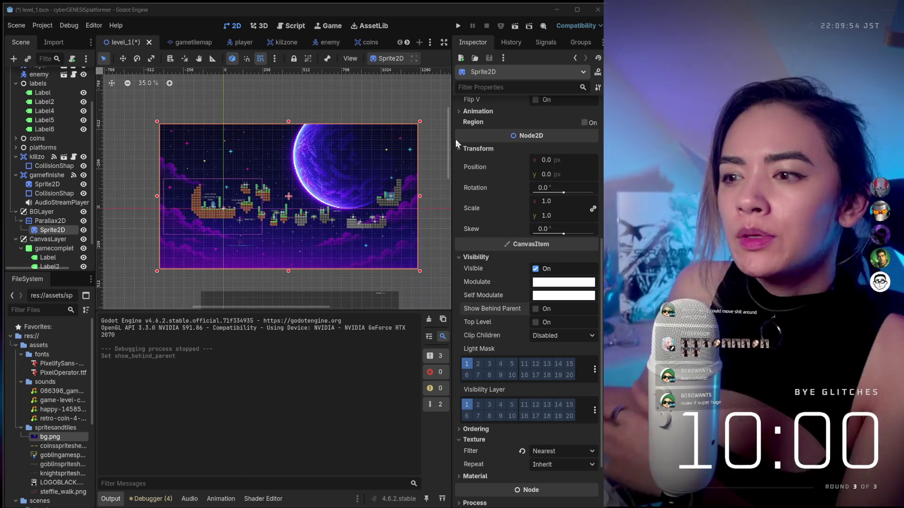
Enlarge the background sprite slightly and revert its position to 0, 0
{"action": "left_click_drag", "start_coordinate": [420, 272], "coordinate": [438, 280]}
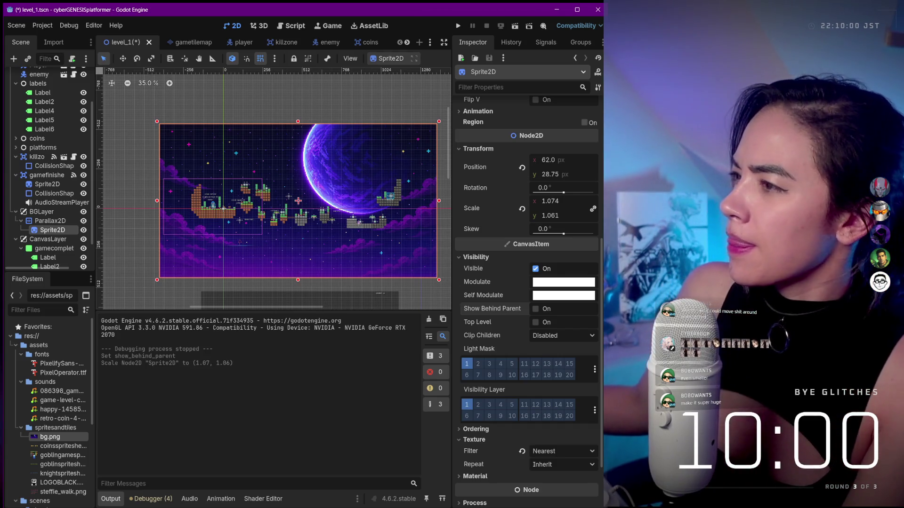
{"action": "left_click", "coordinate": [521, 167]}
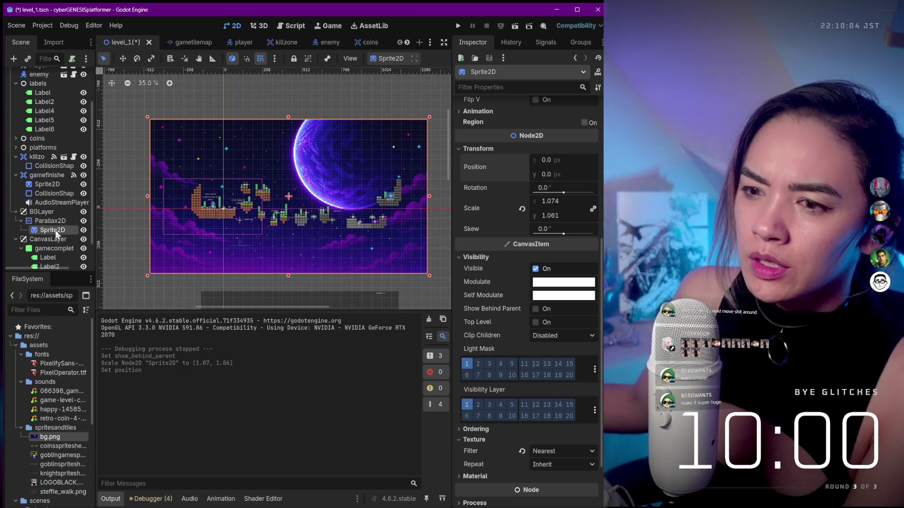
{"action": "scroll", "coordinate": [556, 188], "scroll_direction": "up", "scroll_amount": 5}
{"action": "left_click", "coordinate": [569, 127]}
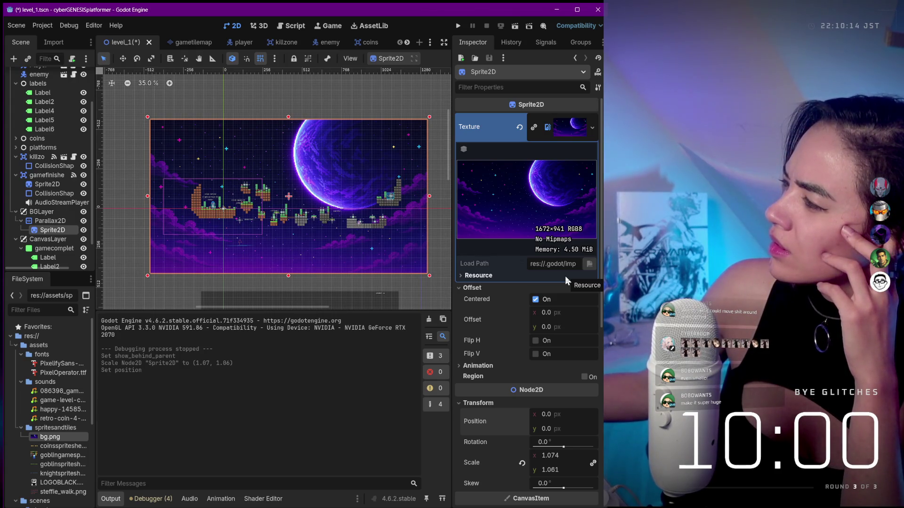
Turn off the sprite's Offset Centered option and revert its position to 0, 0 again
{"action": "left_click", "coordinate": [535, 300]}
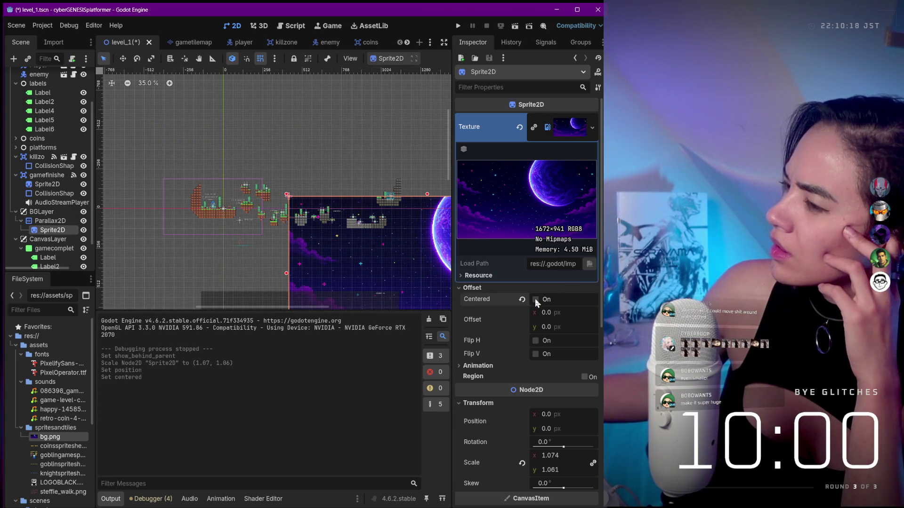
{"action": "mouse_move", "coordinate": [364, 276]}
{"action": "left_mouse_down"}
{"action": "mouse_move", "coordinate": [227, 199]}
{"action": "mouse_move", "coordinate": [248, 200]}
{"action": "left_mouse_up"}
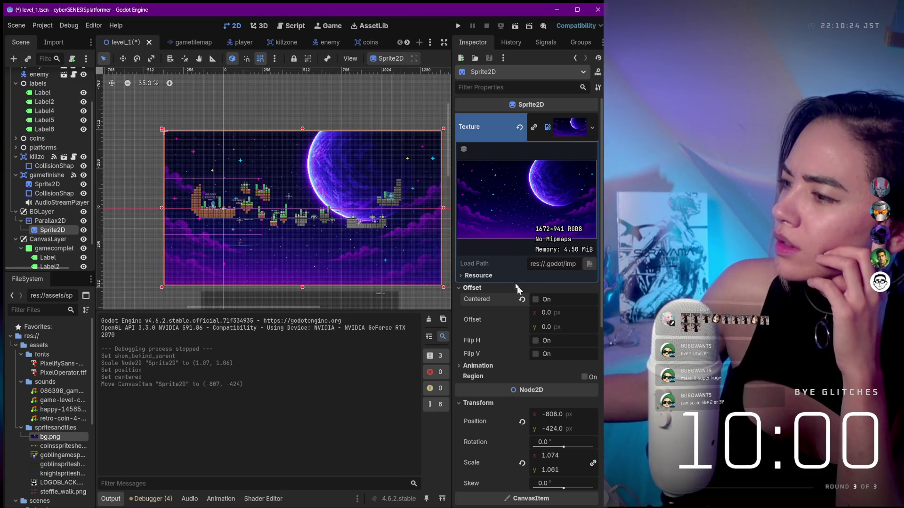
{"action": "left_click", "coordinate": [522, 423]}
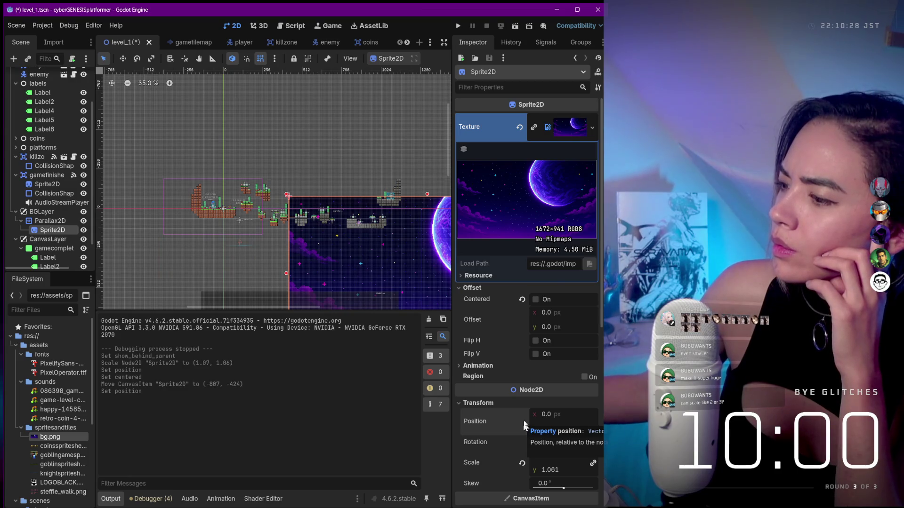
{"action": "scroll", "coordinate": [343, 104], "scroll_direction": "down", "scroll_amount": 3}
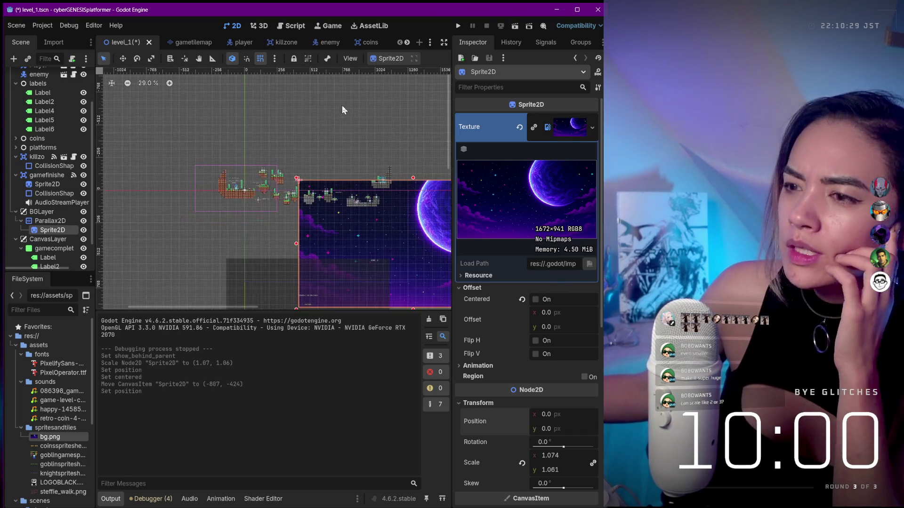
Run the level and play it, walking right and jumping across the platforms
{"action": "left_click", "coordinate": [457, 25]}
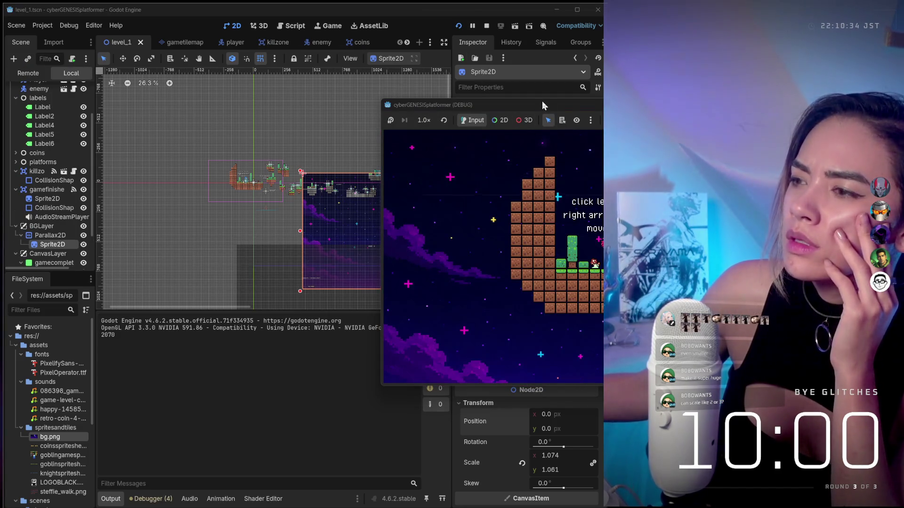
{"action": "left_click", "coordinate": [541, 104]}
{"action": "left_click_drag", "start_coordinate": [485, 105], "coordinate": [165, 110]}
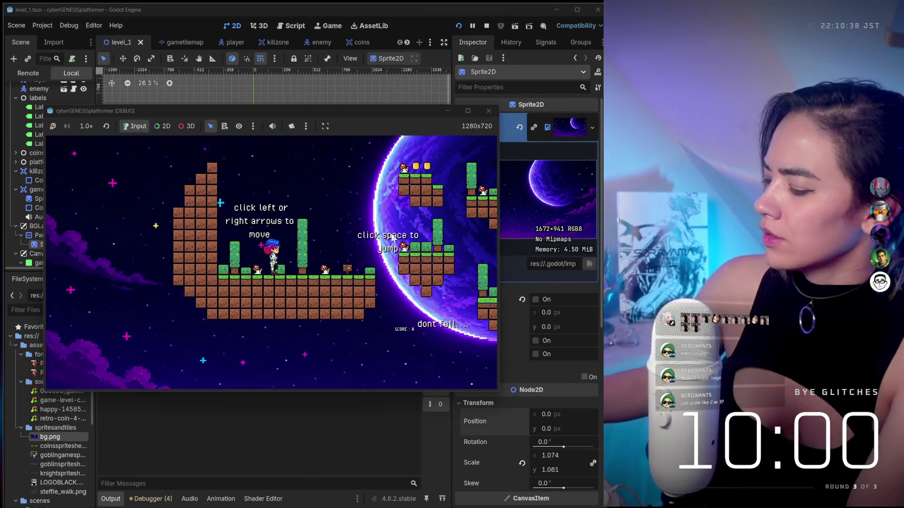
{"action": "key", "text": "Right"}
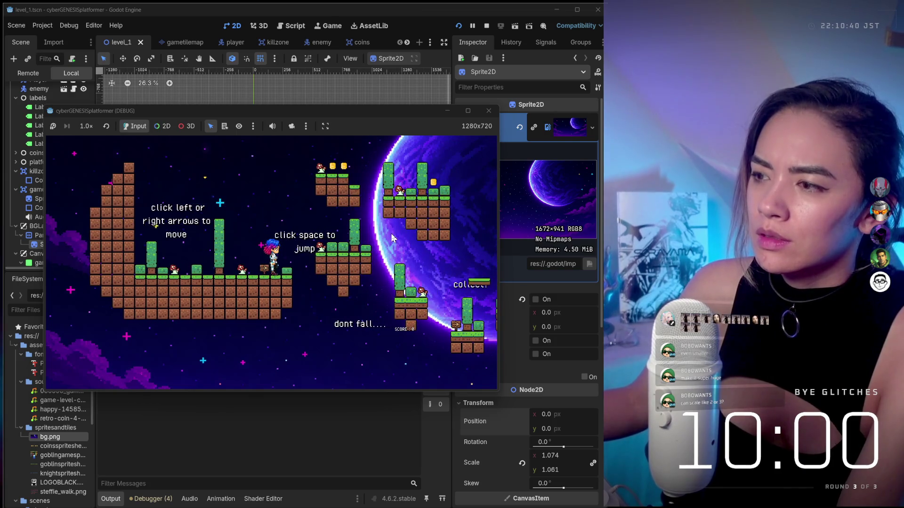
{"action": "key", "text": "space"}
{"action": "key", "text": "Right"}
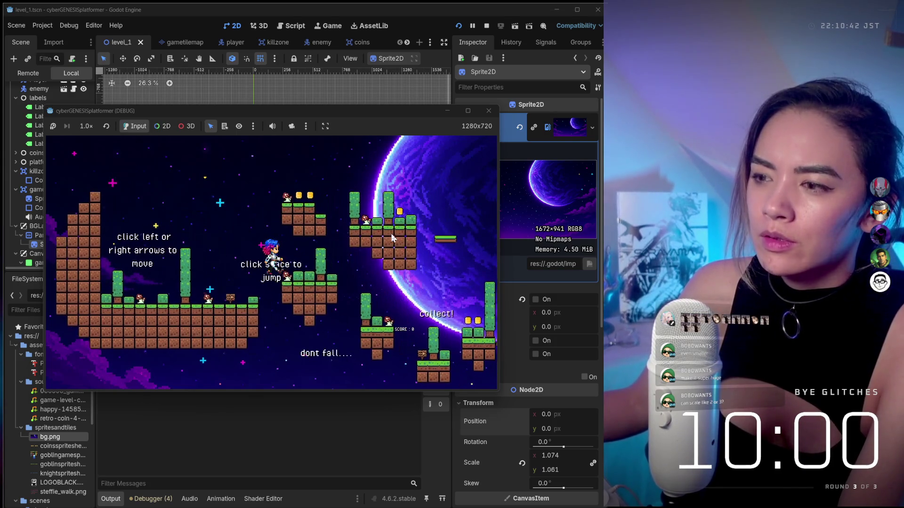
{"action": "key", "text": "space"}
{"action": "key", "text": "space"}
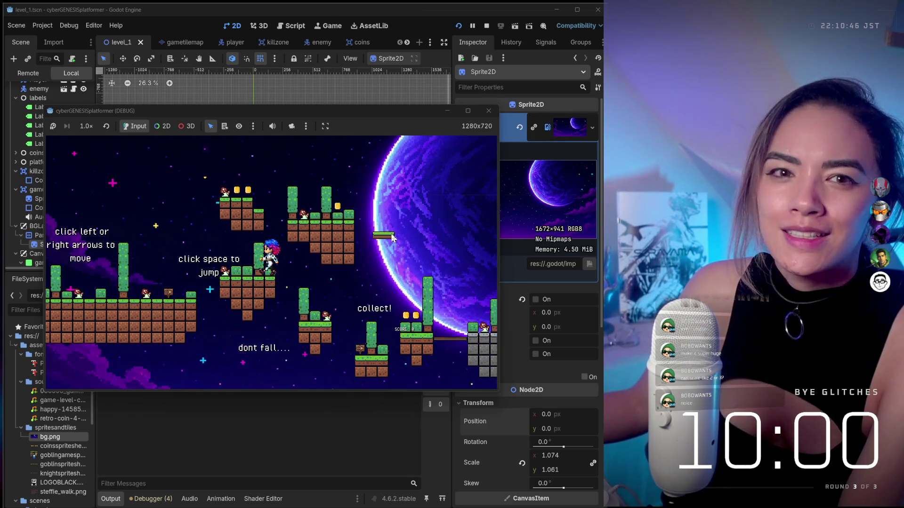
{"action": "key", "text": "Left"}
{"action": "key", "text": "Right"}
{"action": "key", "text": "Right"}
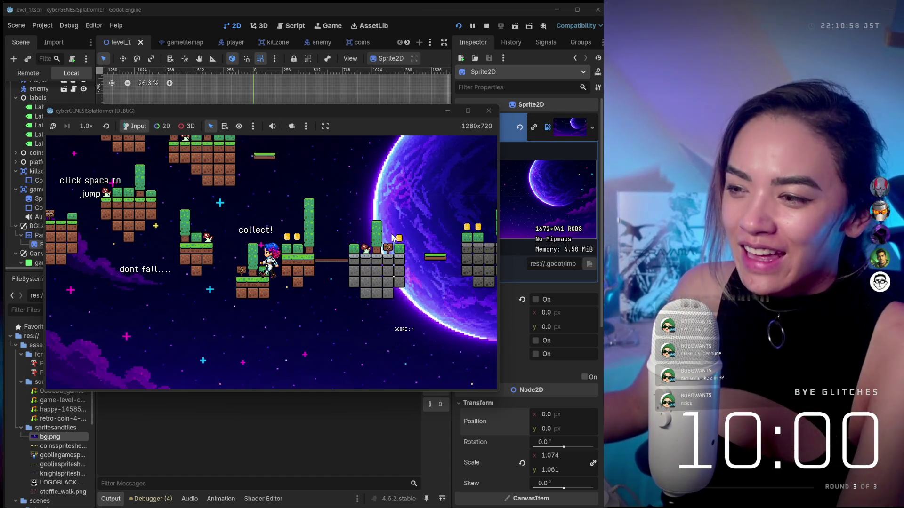
Close the game and browse the gametilemap layers' Terrains and Patterns panels
{"action": "left_click", "coordinate": [489, 110]}
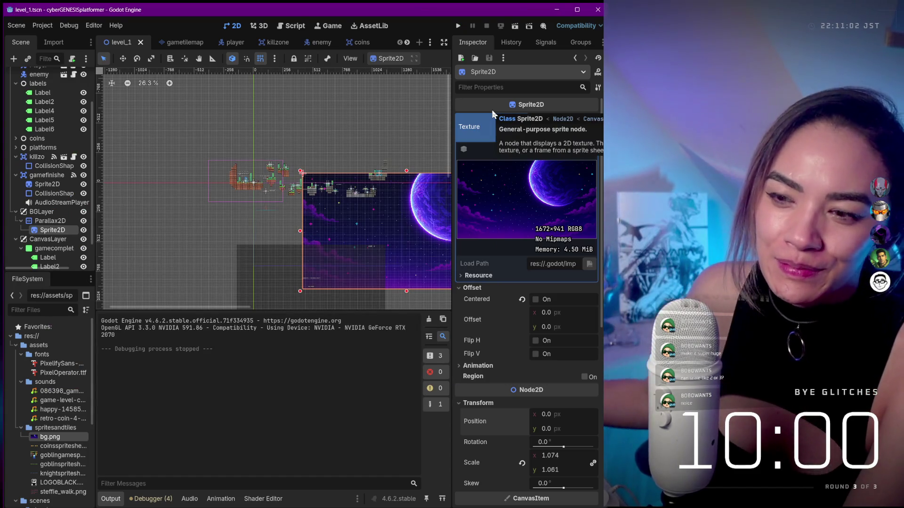
{"action": "scroll", "coordinate": [37, 149], "scroll_direction": "up", "scroll_amount": 5}
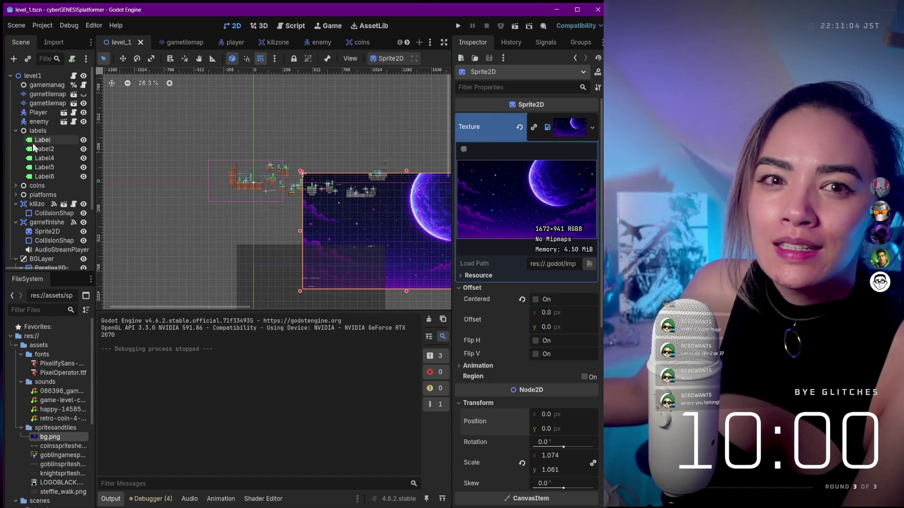
{"action": "left_click", "coordinate": [35, 88]}
{"action": "left_click", "coordinate": [37, 95]}
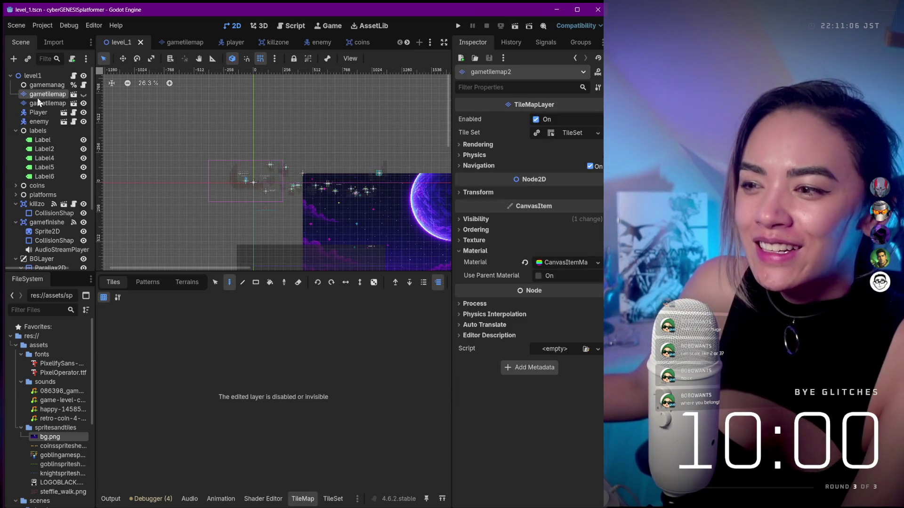
{"action": "left_click", "coordinate": [51, 87]}
{"action": "left_click", "coordinate": [49, 95]}
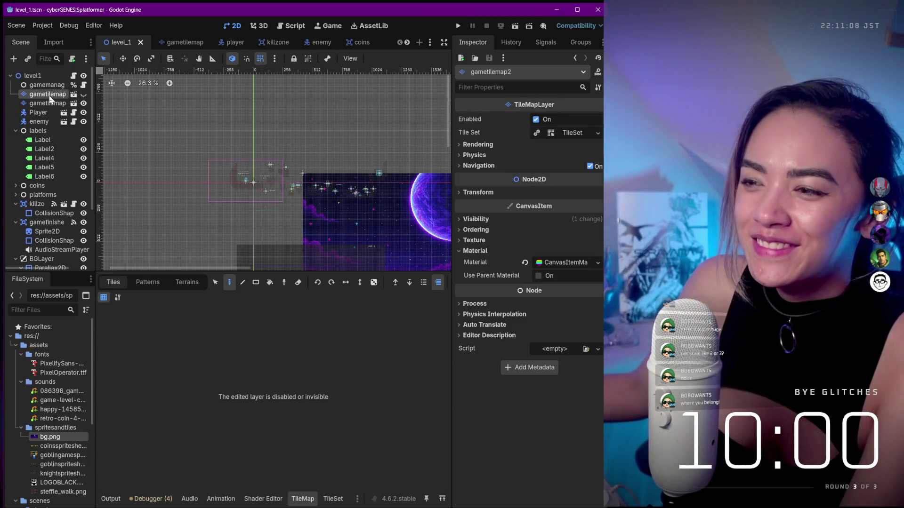
{"action": "left_click", "coordinate": [146, 286]}
{"action": "left_click", "coordinate": [124, 285]}
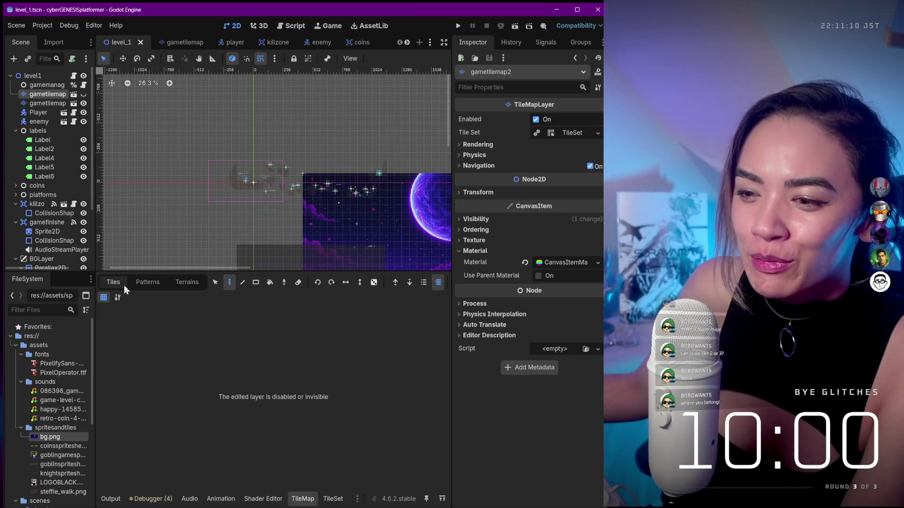
{"action": "left_click", "coordinate": [185, 286]}
{"action": "left_click", "coordinate": [44, 105]}
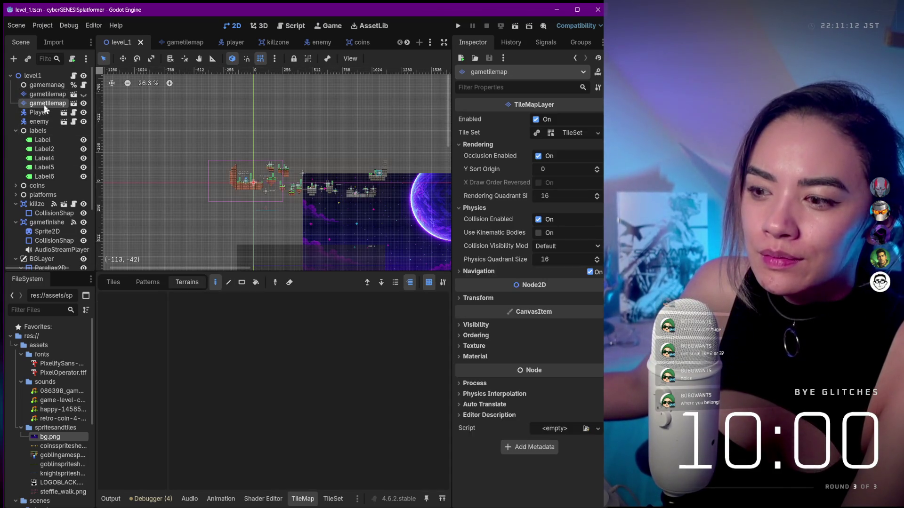
{"action": "left_click", "coordinate": [140, 285]}
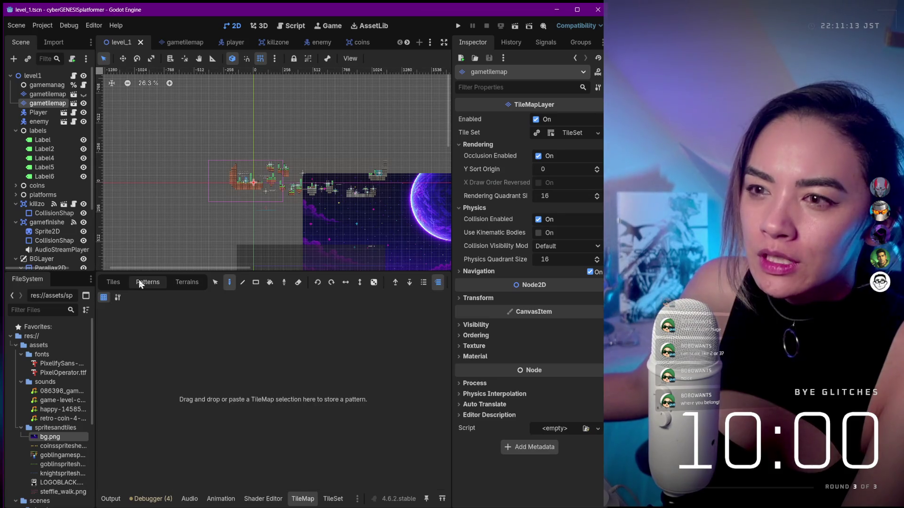
Toggle the blue tile layer's visibility and test-run the level
{"action": "left_click", "coordinate": [85, 94]}
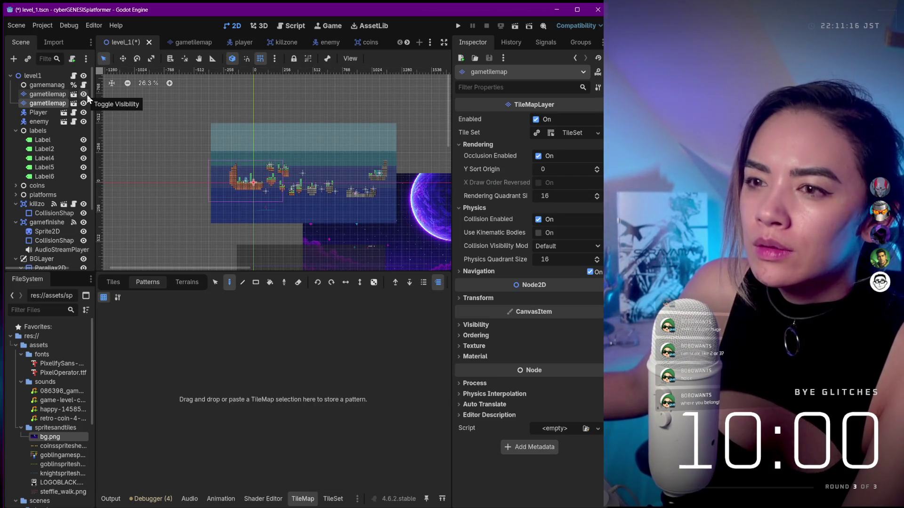
{"action": "left_click", "coordinate": [83, 94]}
{"action": "left_click", "coordinate": [83, 94]}
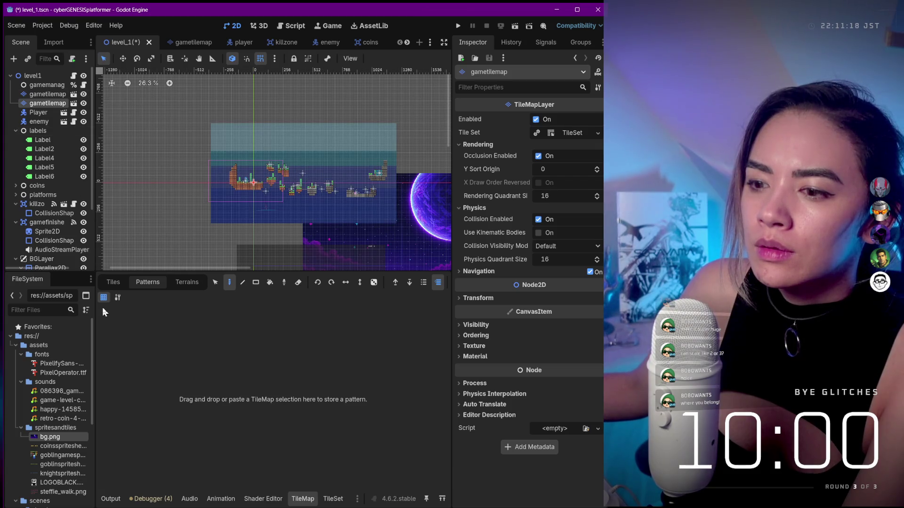
{"action": "left_click", "coordinate": [112, 282]}
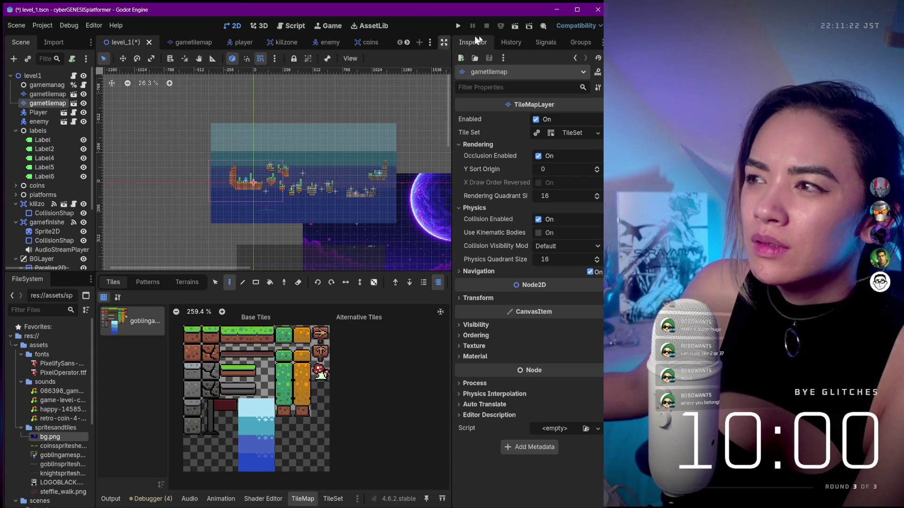
{"action": "left_click", "coordinate": [456, 28]}
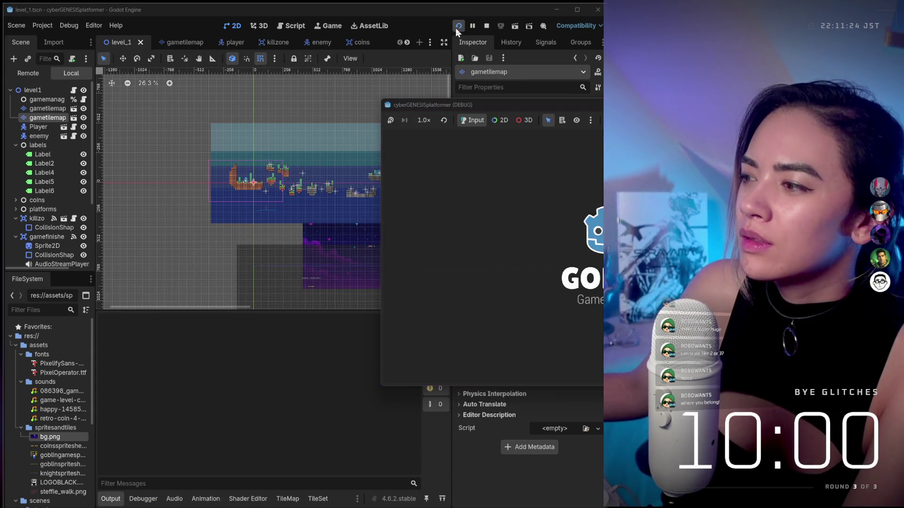
{"action": "key", "text": "F8"}
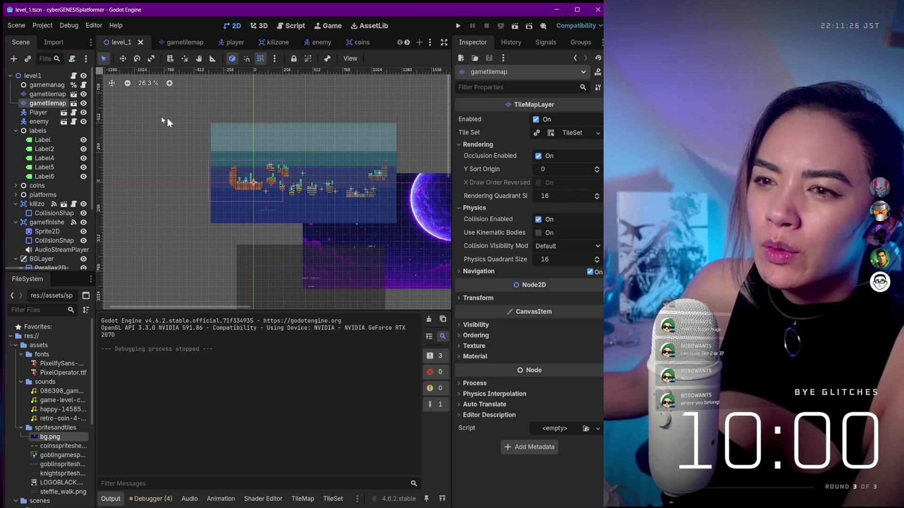
Hide the gametilemap2 layer instead of deleting it, then test-run again
{"action": "right_click", "coordinate": [52, 103]}
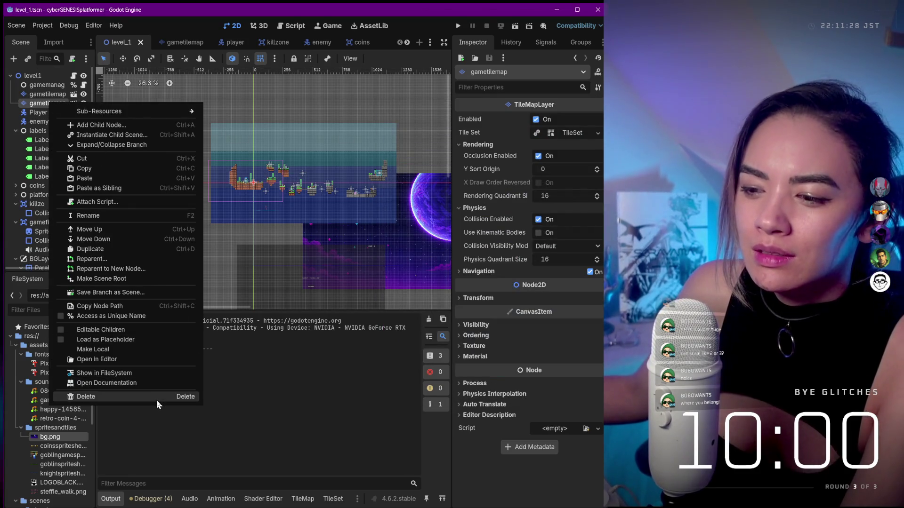
{"action": "left_click", "coordinate": [157, 400]}
{"action": "key", "text": "Escape"}
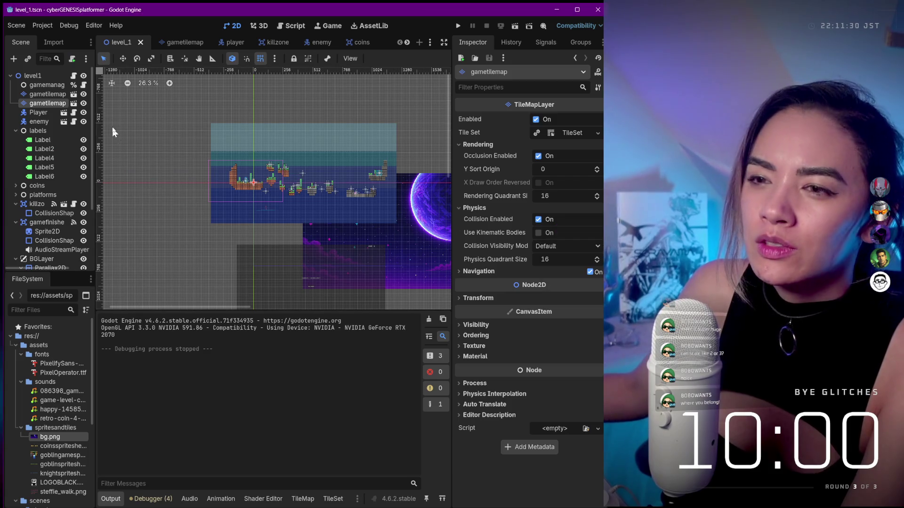
{"action": "left_click", "coordinate": [83, 103]}
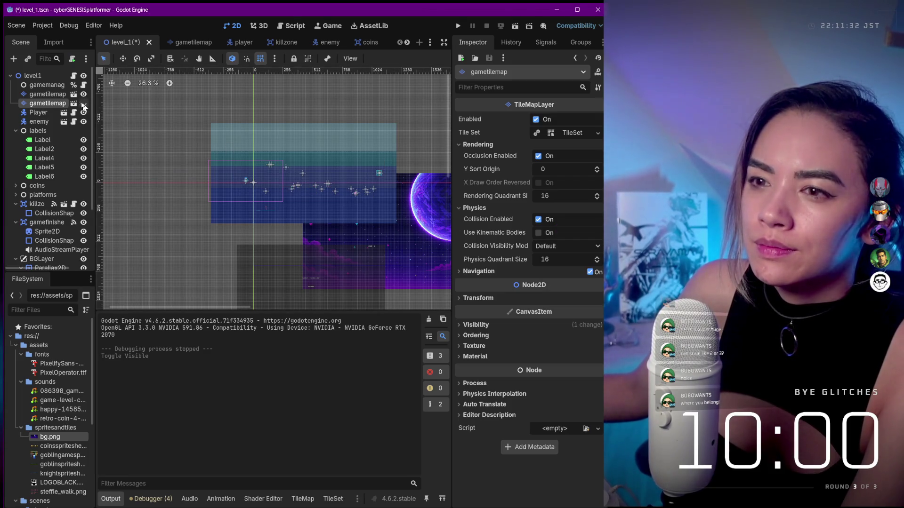
{"action": "left_click", "coordinate": [53, 95]}
{"action": "left_click", "coordinate": [459, 26]}
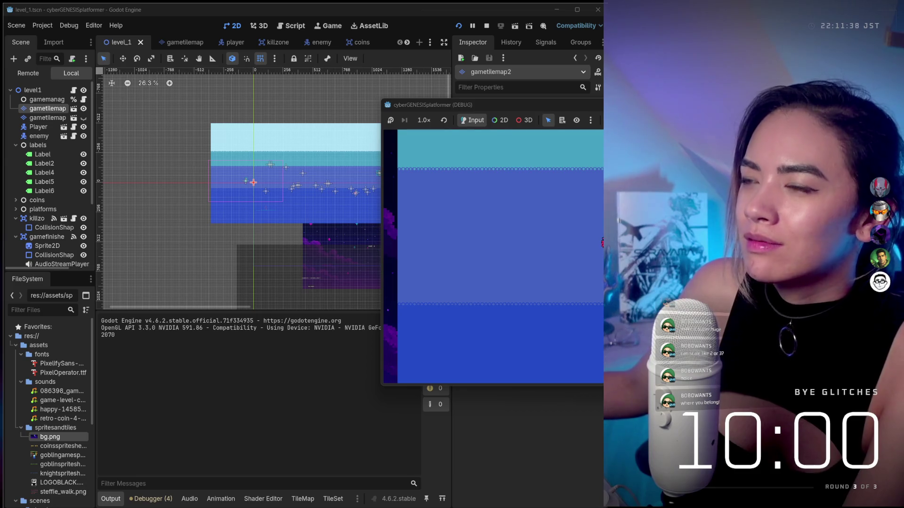
{"action": "key", "text": "F8"}
Undo the unwanted visibility and position changes with Ctrl+Z, testing in between
{"action": "key", "text": "ctrl+z"}
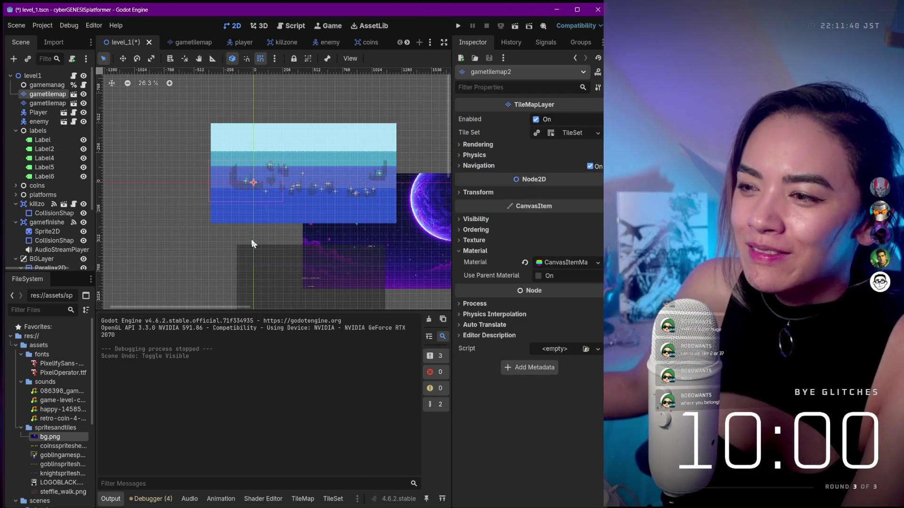
{"action": "left_click", "coordinate": [457, 25]}
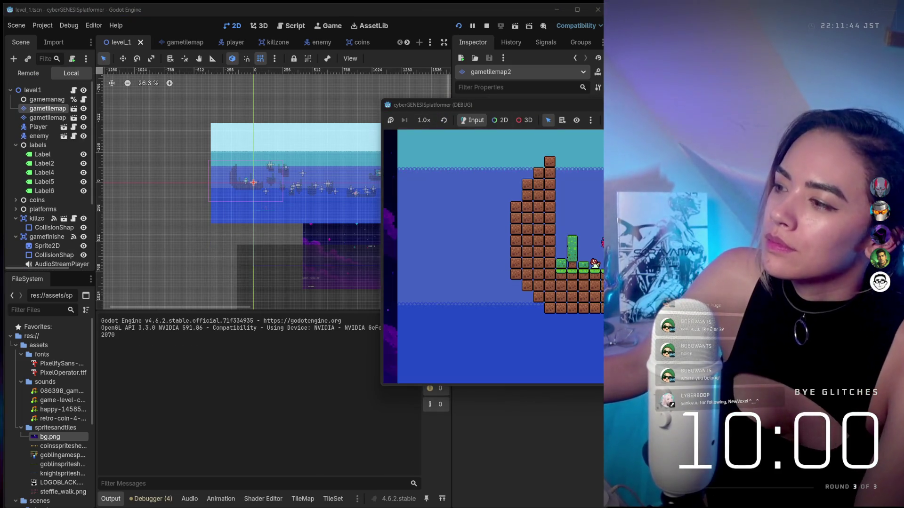
{"action": "key", "text": "F8"}
{"action": "key", "text": "ctrl+z"}
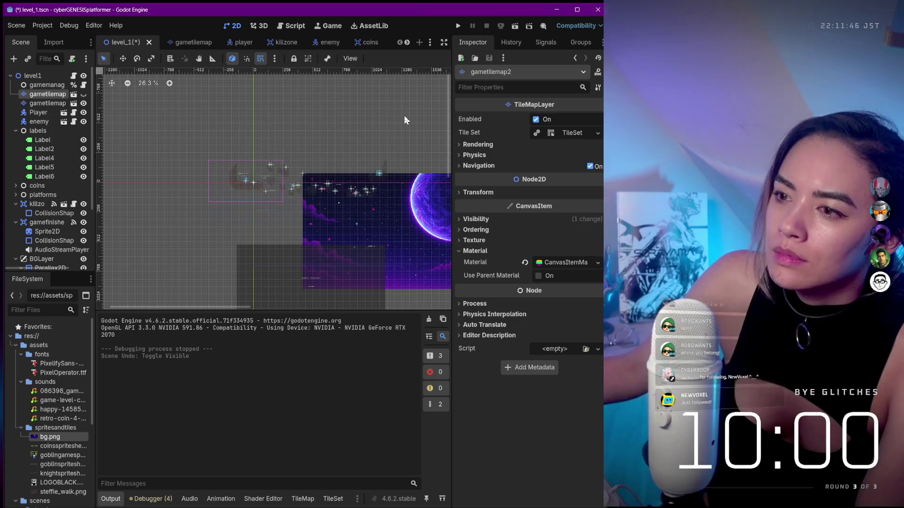
{"action": "key", "text": "ctrl+z"}
{"action": "key", "text": "ctrl+z"}
{"action": "key", "text": "ctrl+z"}
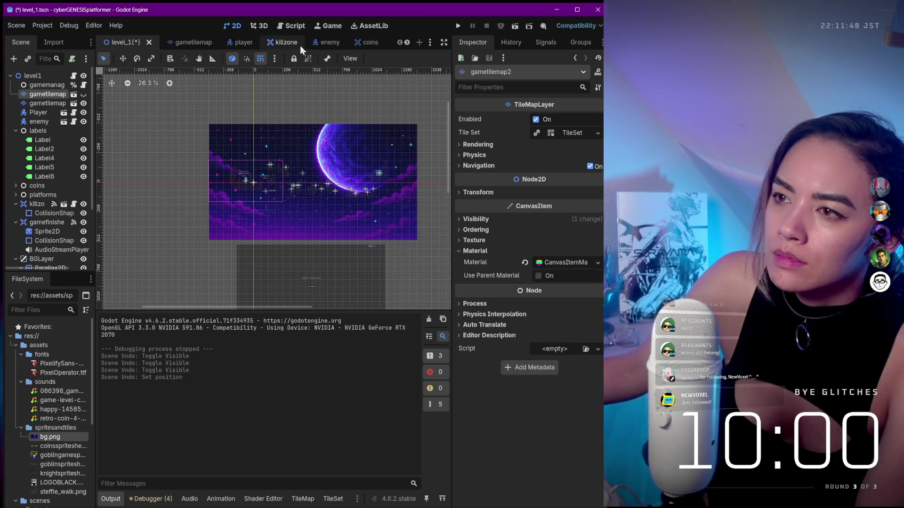
Leave the background sprite's Centered off, revert its position to 0,0, and test-run the game
{"action": "left_click", "coordinate": [334, 143]}
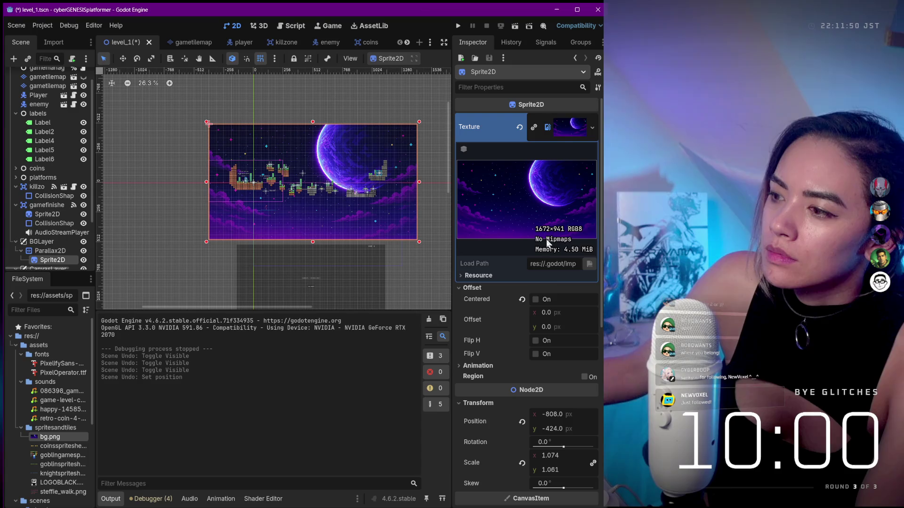
{"action": "left_click", "coordinate": [536, 299]}
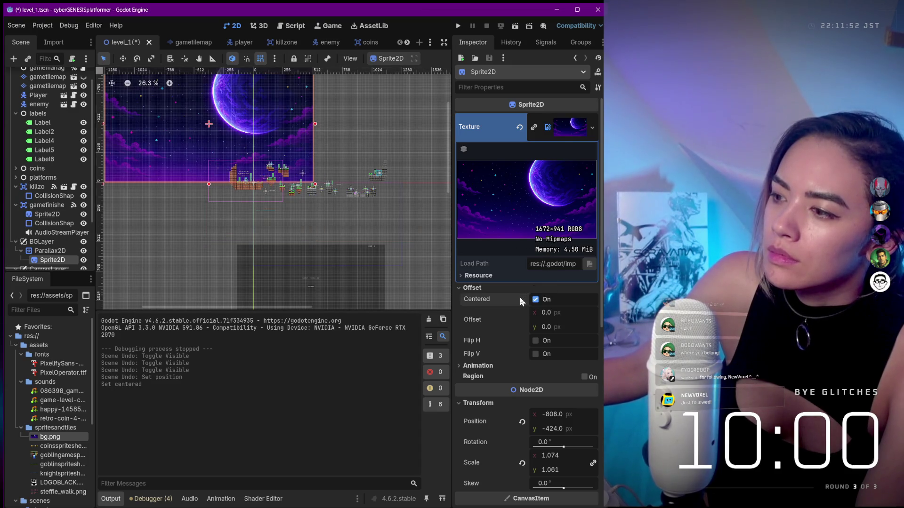
{"action": "left_click", "coordinate": [535, 300]}
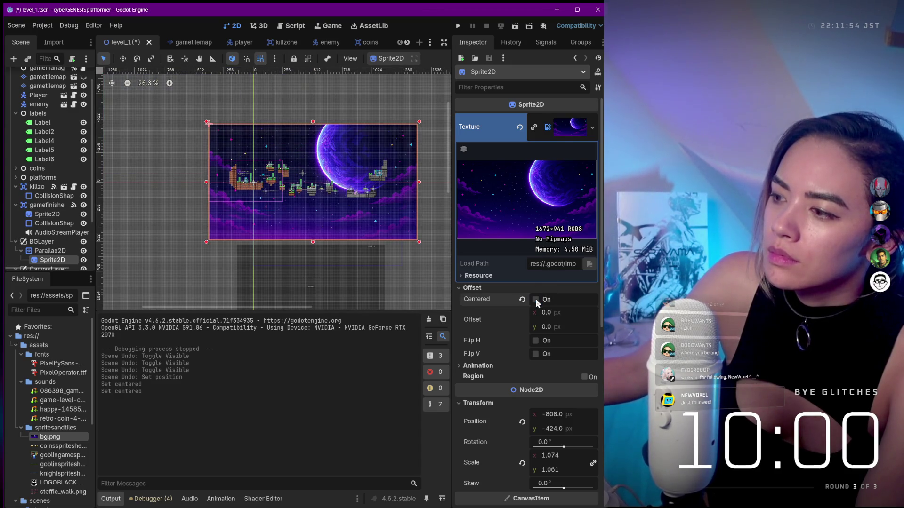
{"action": "left_click", "coordinate": [522, 422]}
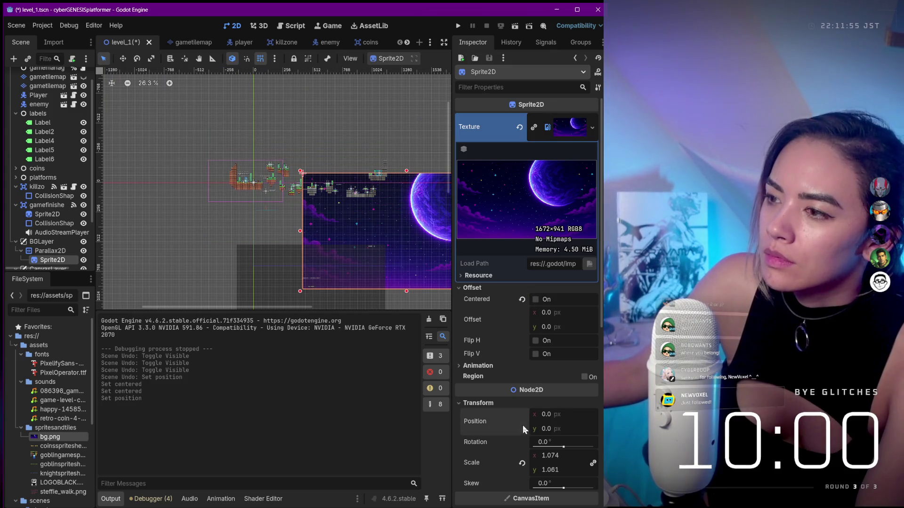
{"action": "left_click", "coordinate": [456, 26]}
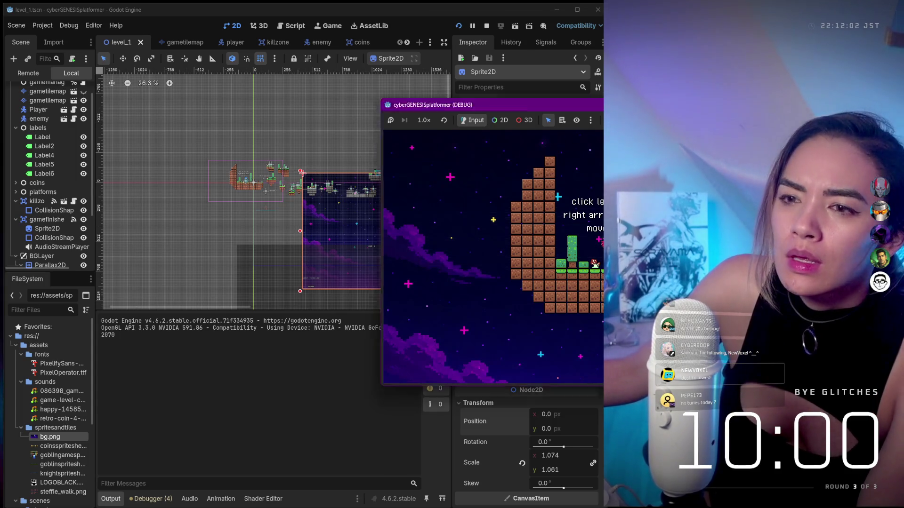
{"action": "key", "text": "F8"}
{"action": "scroll", "coordinate": [177, 176], "scroll_direction": "up", "scroll_amount": 2}
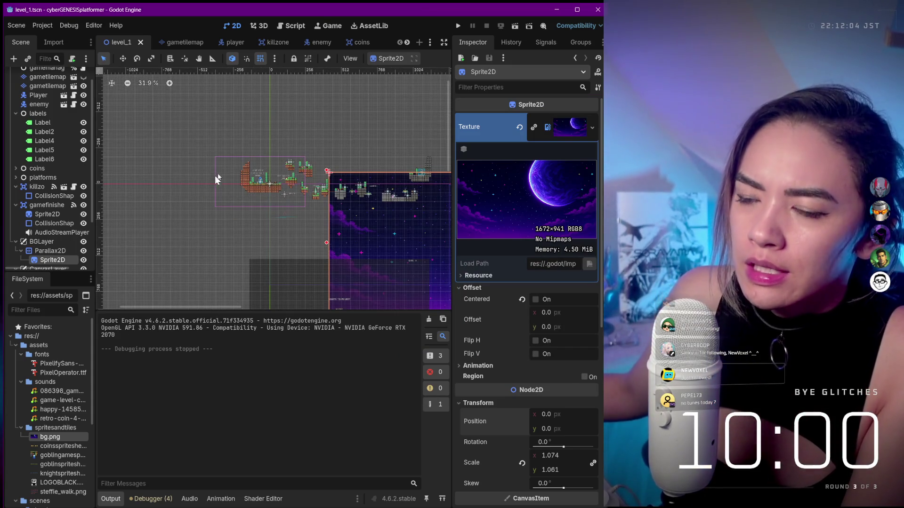
Select the gametilemap layer to show its tile palette, then zoom out to survey the whole level
{"action": "scroll", "coordinate": [52, 142], "scroll_direction": "up", "scroll_amount": 2}
{"action": "left_click", "coordinate": [54, 106]}
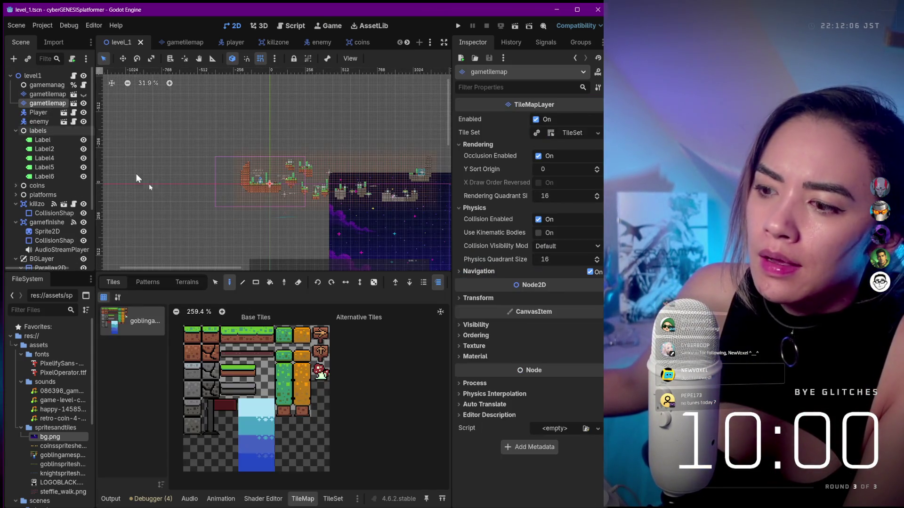
{"action": "scroll", "coordinate": [276, 189], "scroll_direction": "up", "scroll_amount": 6}
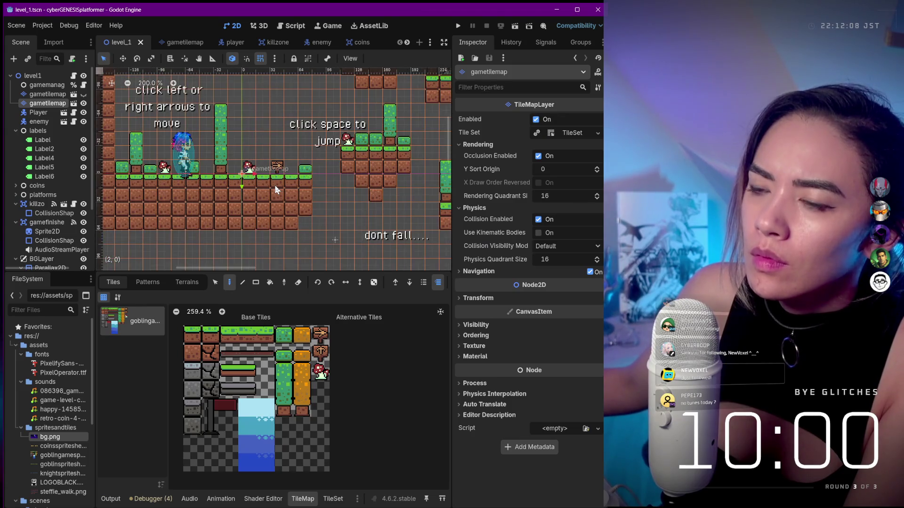
{"action": "scroll", "coordinate": [276, 187], "scroll_direction": "down", "scroll_amount": 6}
{"action": "scroll", "coordinate": [276, 187], "scroll_direction": "up", "scroll_amount": 6}
{"action": "scroll", "coordinate": [275, 188], "scroll_direction": "down", "scroll_amount": 2}
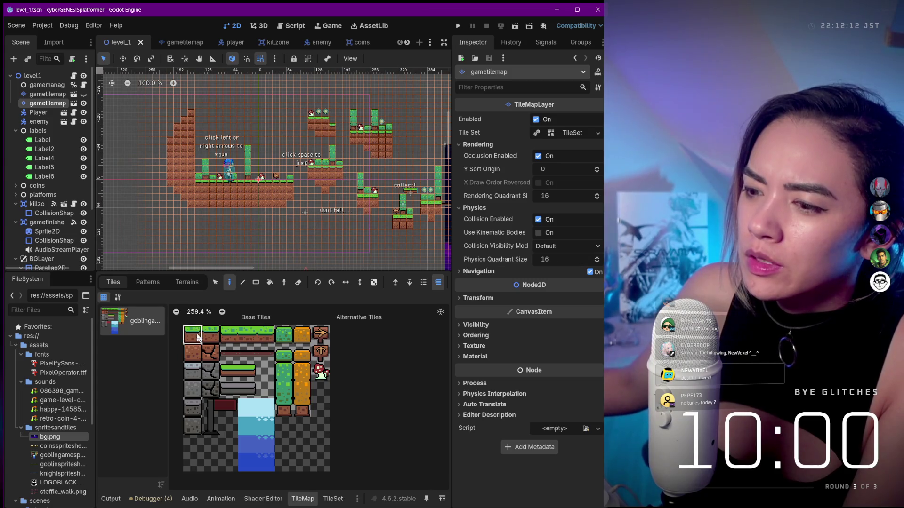
{"action": "scroll", "coordinate": [378, 207], "scroll_direction": "down", "scroll_amount": 2}
{"action": "scroll", "coordinate": [378, 207], "scroll_direction": "up", "scroll_amount": 2}
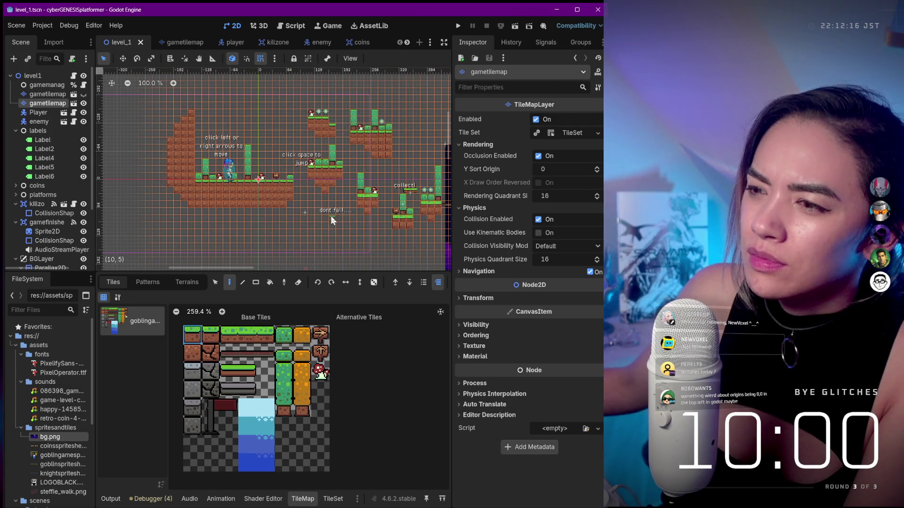
{"action": "scroll", "coordinate": [331, 219], "scroll_direction": "up", "scroll_amount": 1}
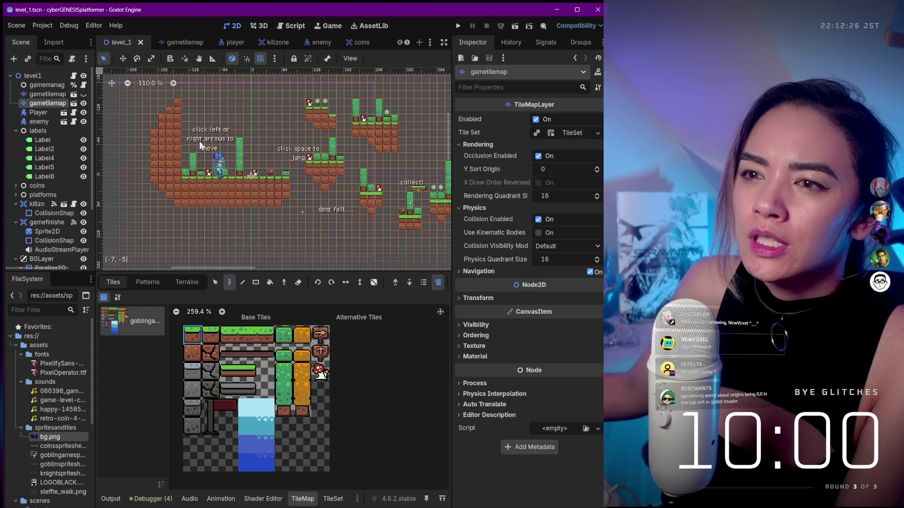
{"action": "scroll", "coordinate": [281, 184], "scroll_direction": "down", "scroll_amount": 5}
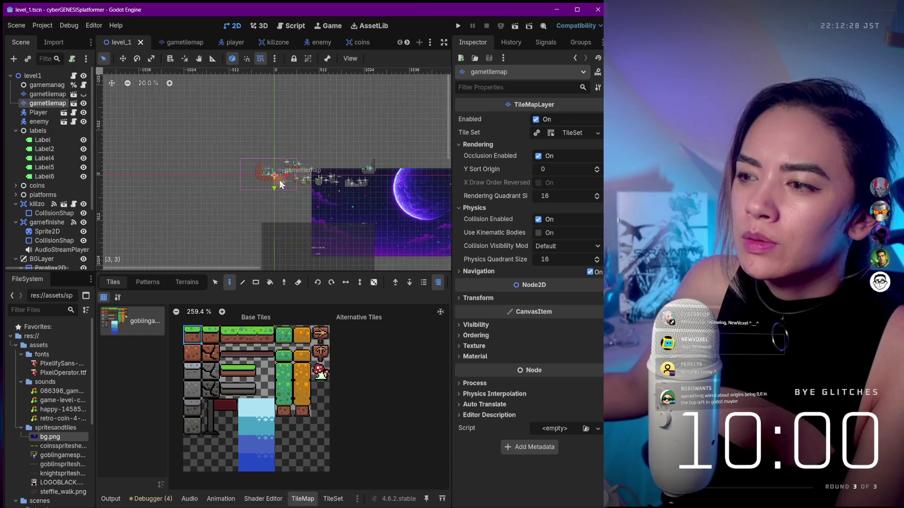
{"action": "scroll", "coordinate": [303, 190], "scroll_direction": "down", "scroll_amount": 1}
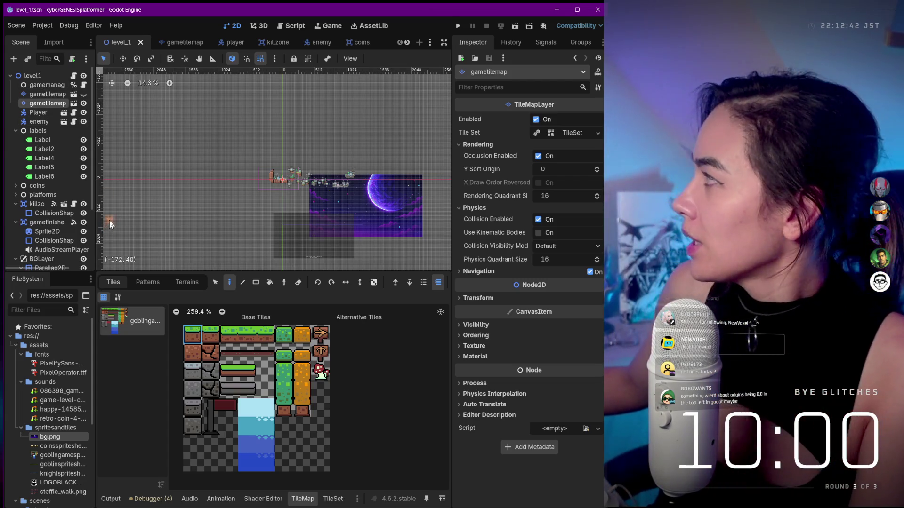
{"action": "mouse_move", "coordinate": [109, 507]}
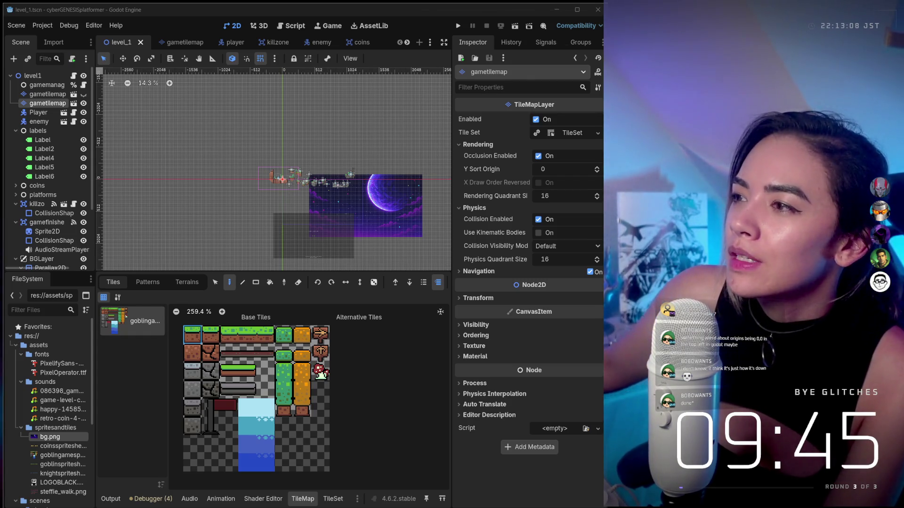
Glance at the edit history and tile layer signals, pan the level, then shrink the Godot window
{"action": "left_click", "coordinate": [504, 43]}
{"action": "left_click", "coordinate": [541, 46]}
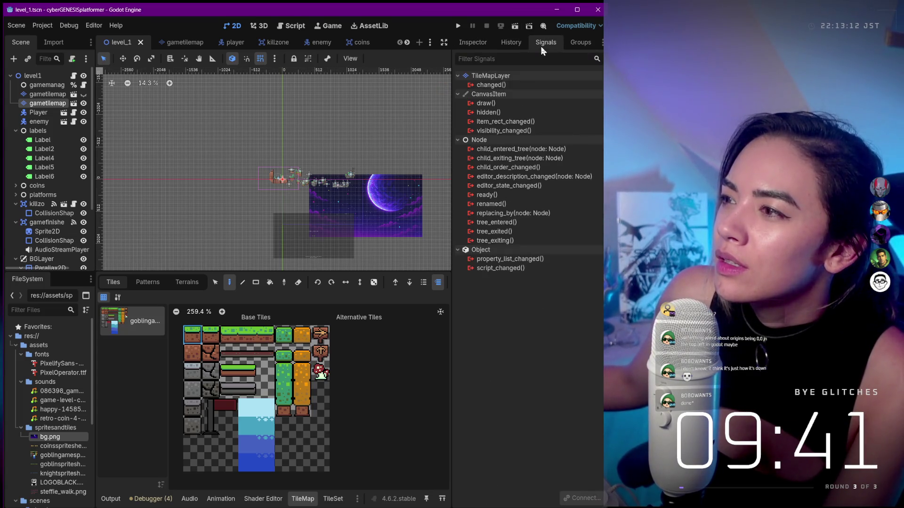
{"action": "mouse_move", "coordinate": [335, 137]}
{"action": "left_mouse_down"}
{"action": "mouse_move", "coordinate": [339, 129]}
{"action": "mouse_move", "coordinate": [245, 121]}
{"action": "left_mouse_up"}
{"action": "scroll", "coordinate": [250, 193], "scroll_direction": "up", "scroll_amount": 2}
{"action": "scroll", "coordinate": [178, 156], "scroll_direction": "up", "scroll_amount": 7}
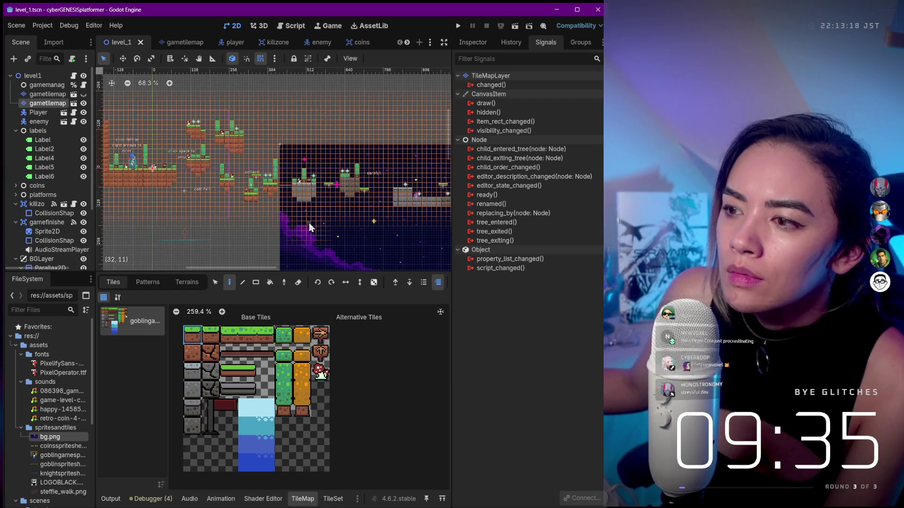
{"action": "scroll", "coordinate": [400, 173], "scroll_direction": "down", "scroll_amount": 1}
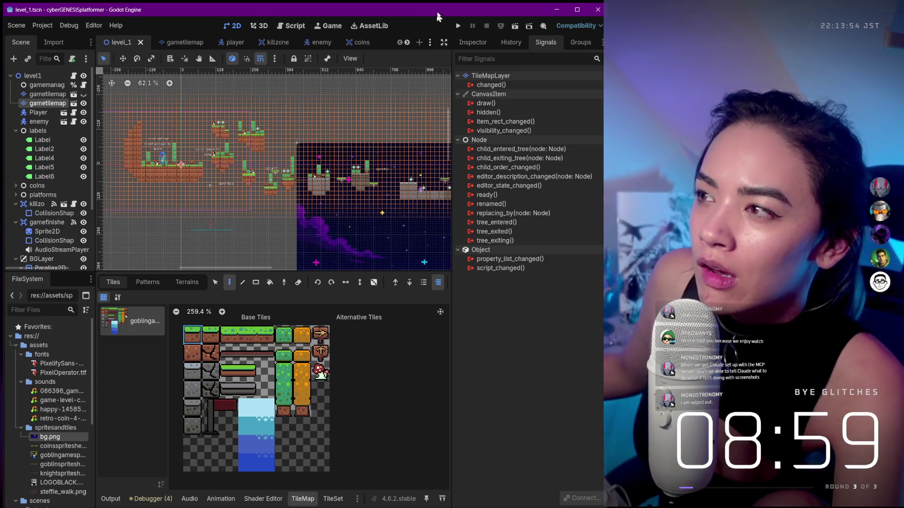
{"action": "left_click_drag", "start_coordinate": [471, 3], "coordinate": [481, 188]}
Bring the Krea workflow forward and zoom into the Seedance 2.0 Fast 1 node
{"action": "left_click", "coordinate": [481, 185]}
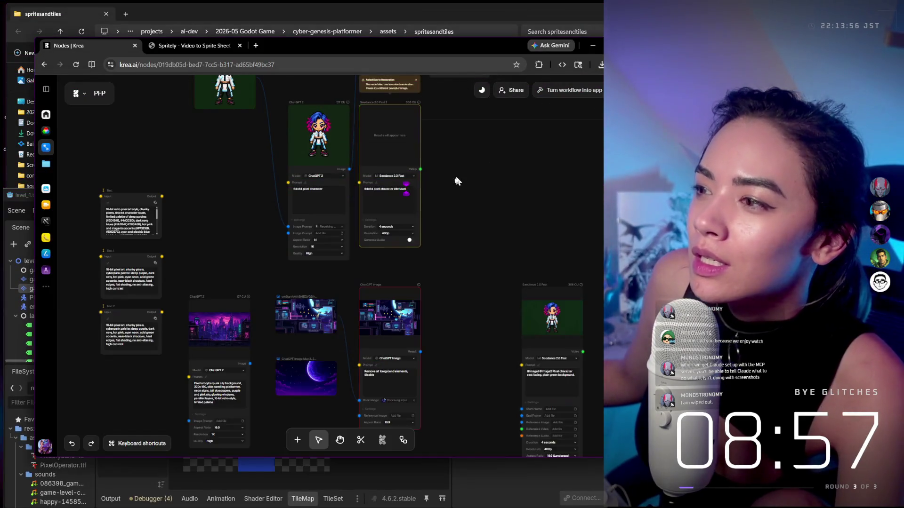
{"action": "scroll", "coordinate": [464, 180], "scroll_direction": "up", "scroll_amount": 5}
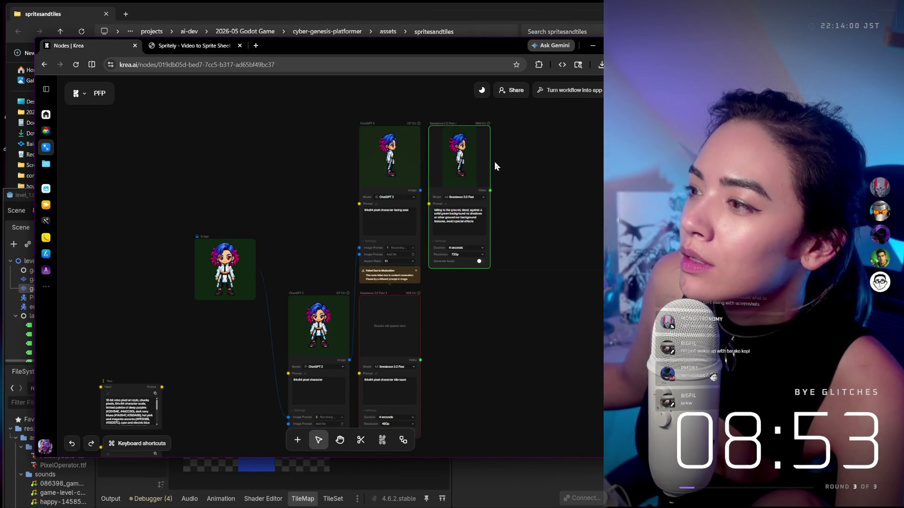
{"action": "scroll", "coordinate": [494, 163], "scroll_direction": "up", "scroll_amount": 5}
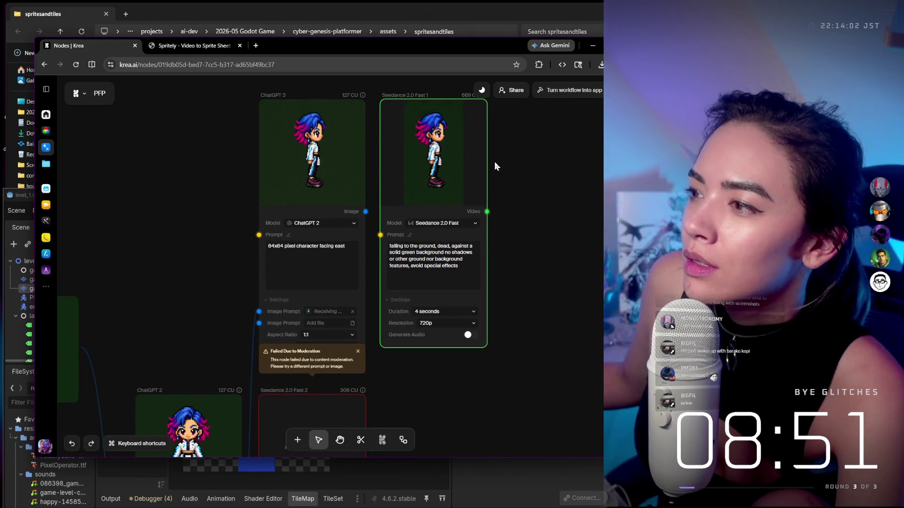
{"action": "mouse_move", "coordinate": [394, 197]}
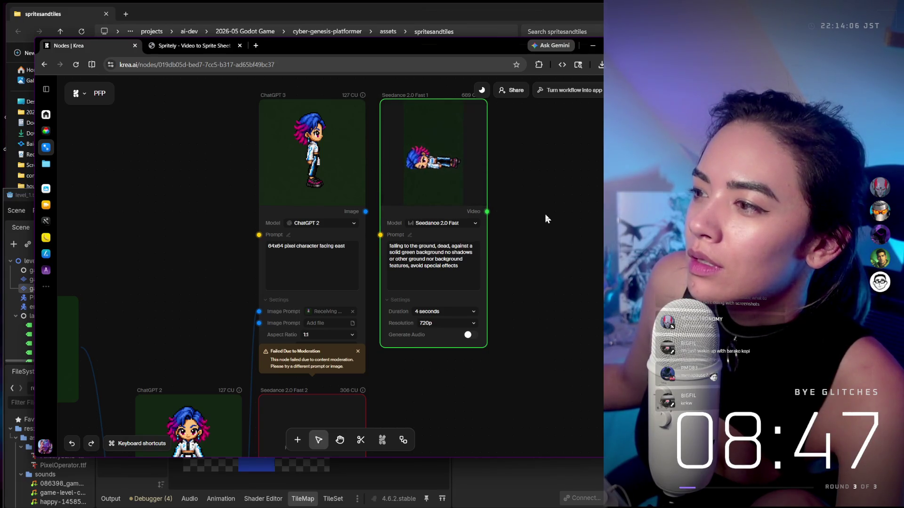
{"action": "scroll", "coordinate": [491, 153], "scroll_direction": "up", "scroll_amount": 2}
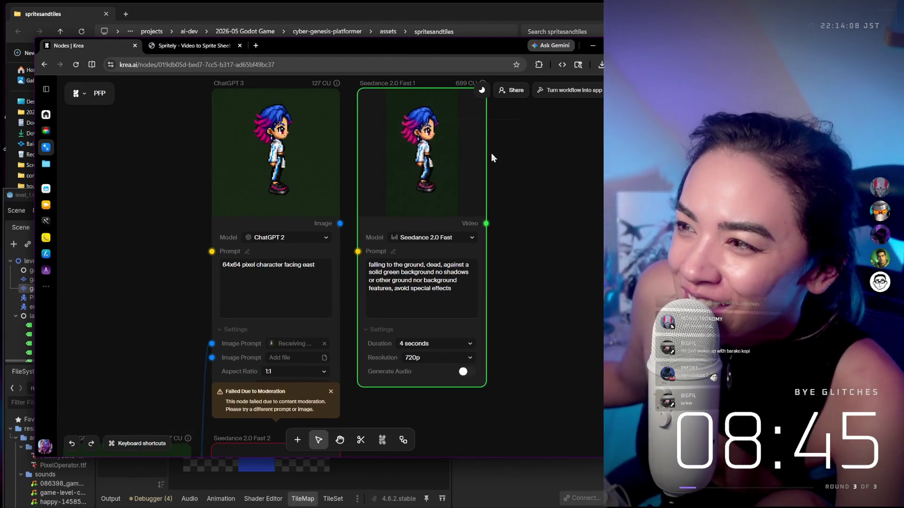
{"action": "scroll", "coordinate": [491, 154], "scroll_direction": "up", "scroll_amount": 1}
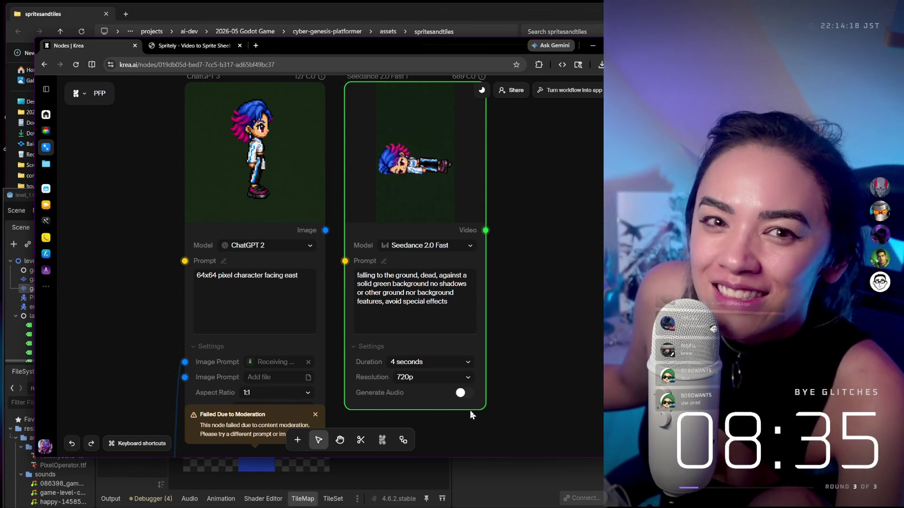
{"action": "scroll", "coordinate": [479, 292], "scroll_direction": "up", "scroll_amount": 1}
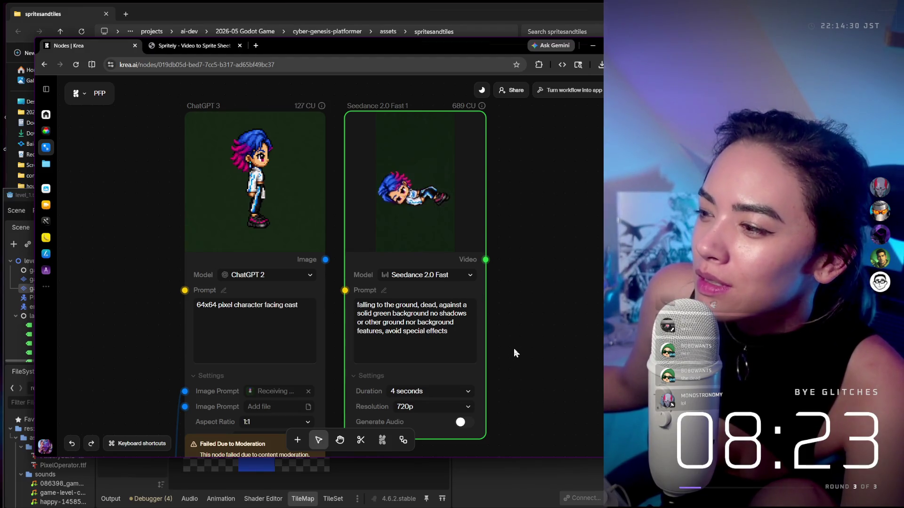
{"action": "mouse_move", "coordinate": [471, 141]}
Download the falling-down video, show it in the Downloads folder, and drag it toward Spritely
{"action": "left_click", "coordinate": [454, 124]}
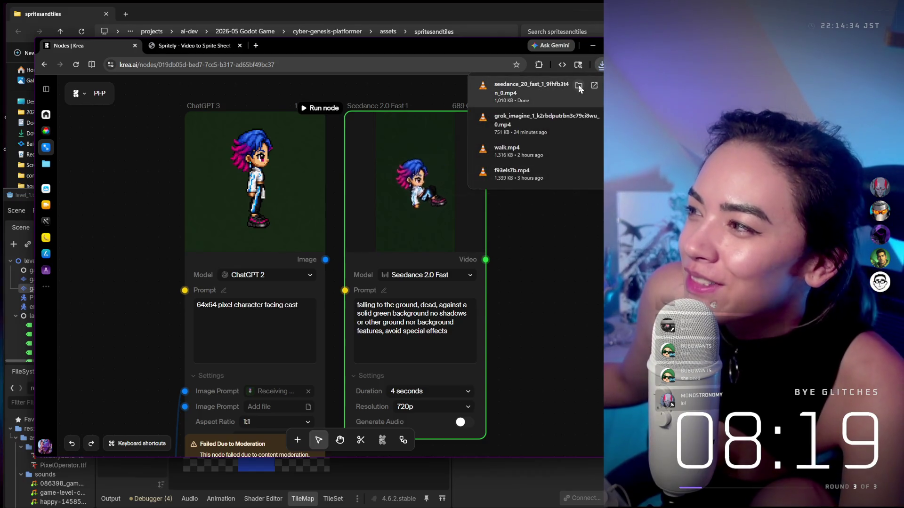
{"action": "left_click", "coordinate": [578, 84]}
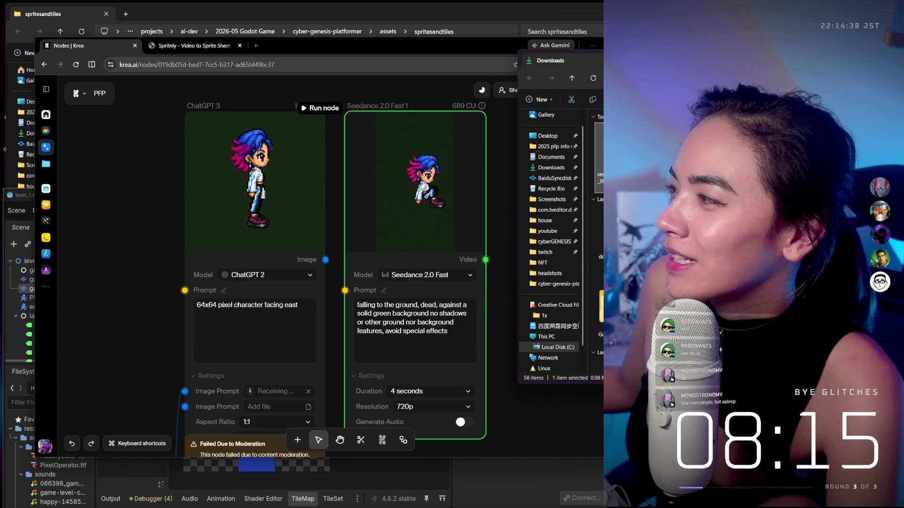
{"action": "left_click", "coordinate": [193, 46]}
{"action": "mouse_move", "coordinate": [330, 244]}
{"action": "left_mouse_down"}
{"action": "mouse_move", "coordinate": [343, 219]}
{"action": "mouse_move", "coordinate": [294, 200]}
{"action": "mouse_move", "coordinate": [336, 268]}
{"action": "left_mouse_up"}
{"action": "scroll", "coordinate": [169, 243], "scroll_direction": "down", "scroll_amount": 1}
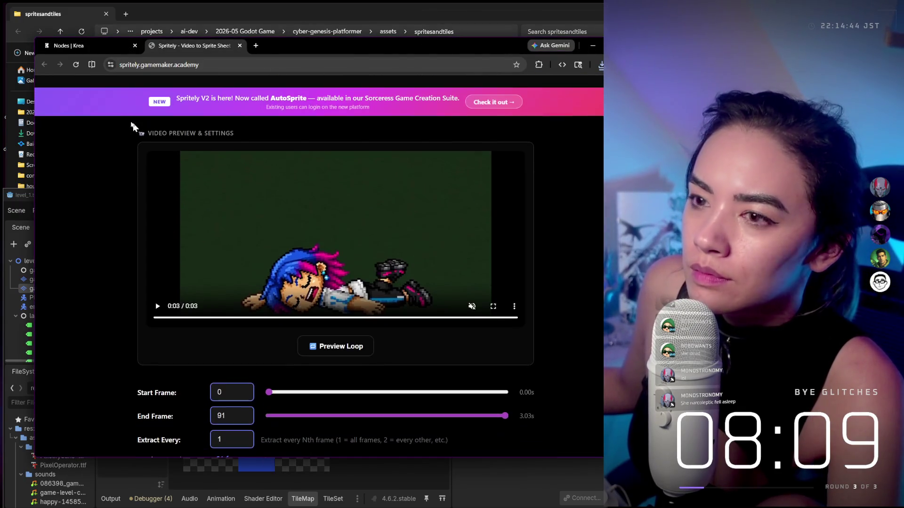
Reload the Spritely page to start fresh, then return to the Krea workflow
{"action": "left_click", "coordinate": [77, 47]}
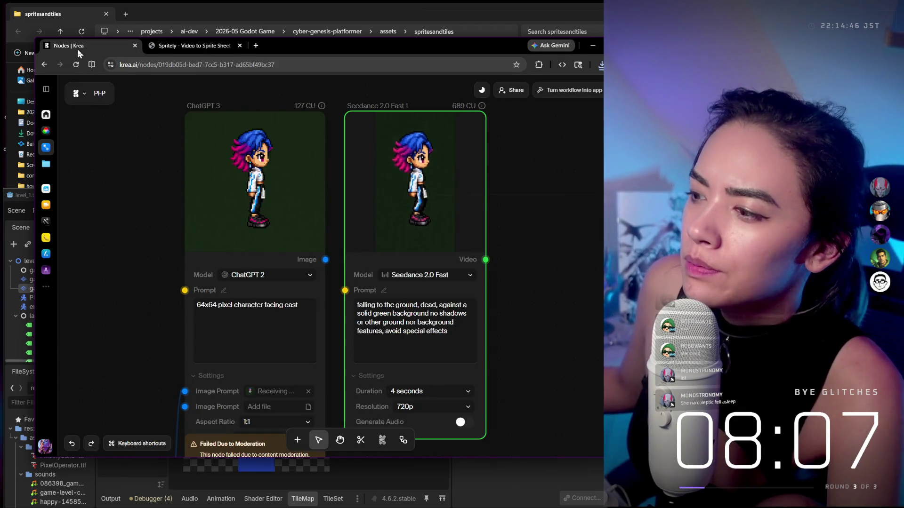
{"action": "left_click", "coordinate": [164, 47]}
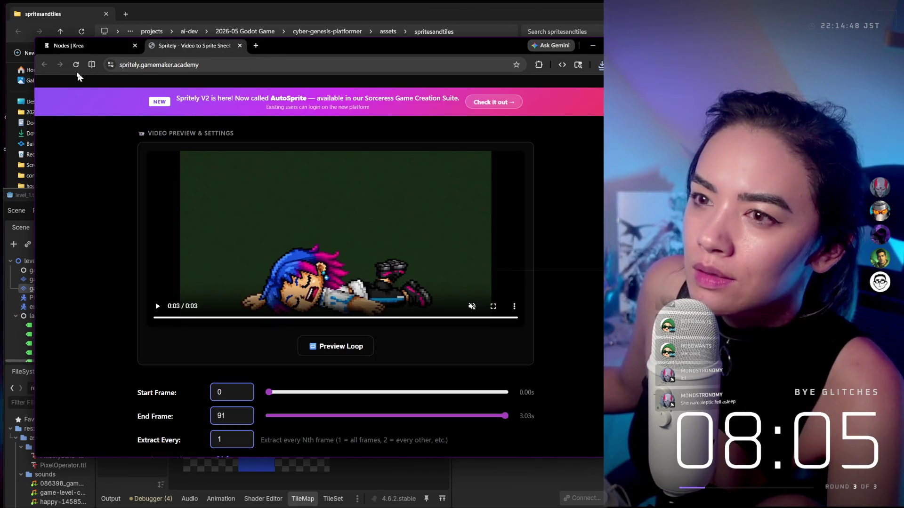
{"action": "left_click", "coordinate": [189, 65]}
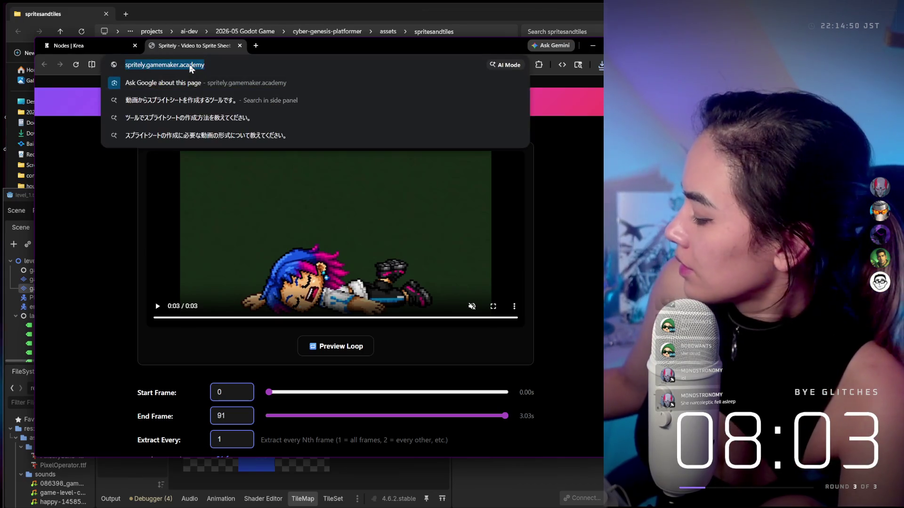
{"action": "key", "text": "Return"}
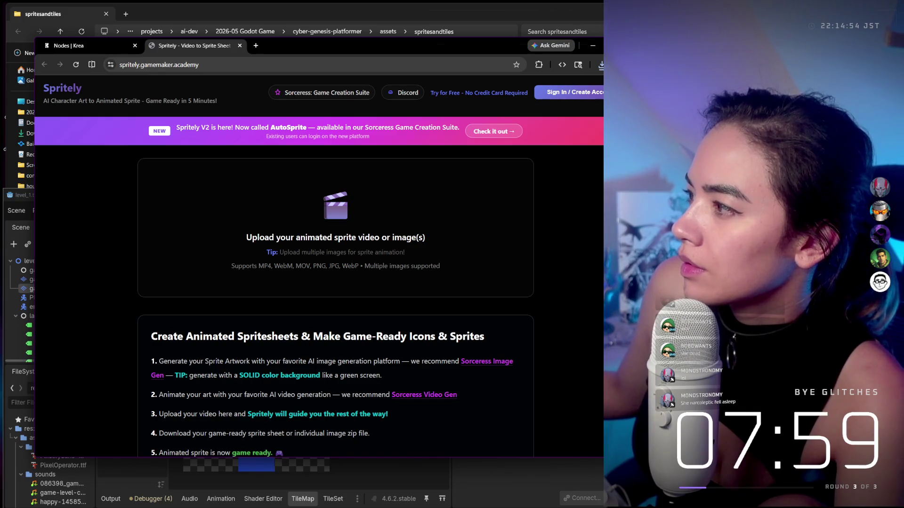
{"action": "left_click", "coordinate": [101, 45]}
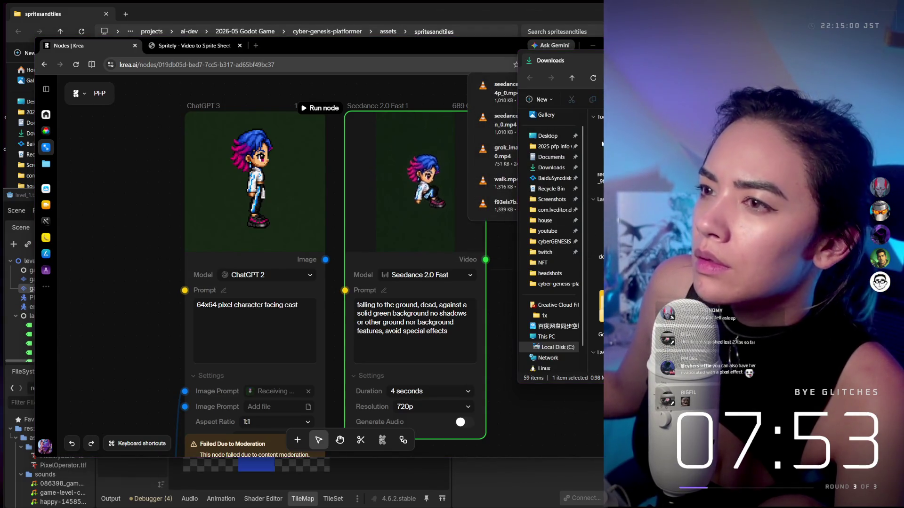
Load the falling-character mp4 into Spritely and adjust the extraction start frame
{"action": "mouse_move", "coordinate": [499, 89]}
{"action": "left_mouse_down"}
{"action": "mouse_move", "coordinate": [330, 62]}
{"action": "mouse_move", "coordinate": [235, 95]}
{"action": "mouse_move", "coordinate": [378, 208]}
{"action": "left_mouse_up"}
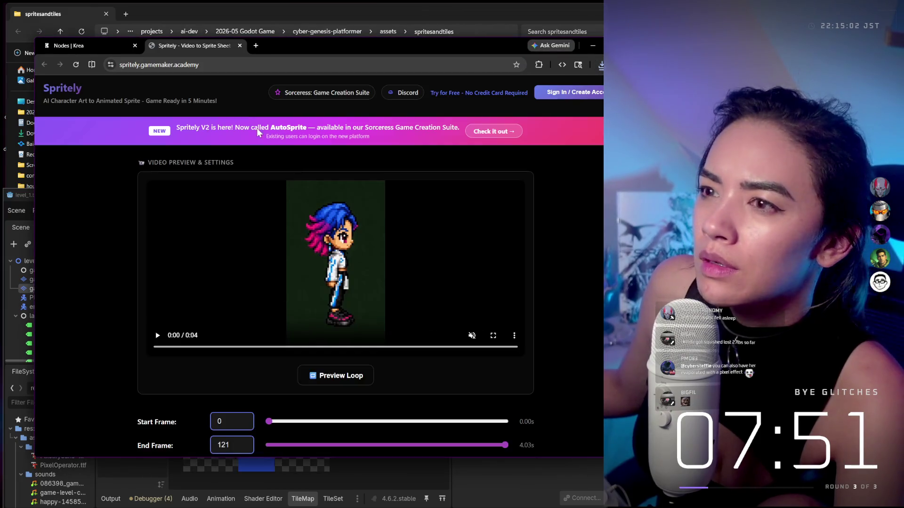
{"action": "scroll", "coordinate": [408, 292], "scroll_direction": "down", "scroll_amount": 2}
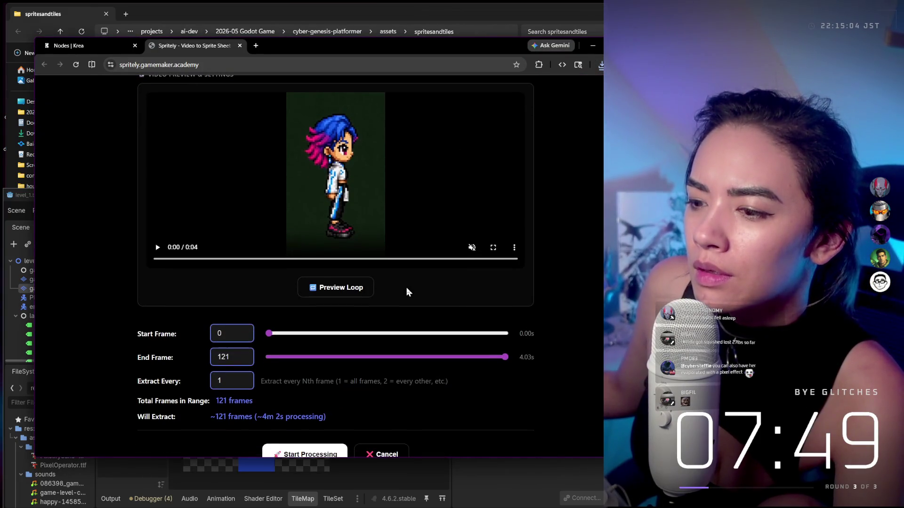
{"action": "left_click_drag", "start_coordinate": [269, 332], "coordinate": [293, 334]}
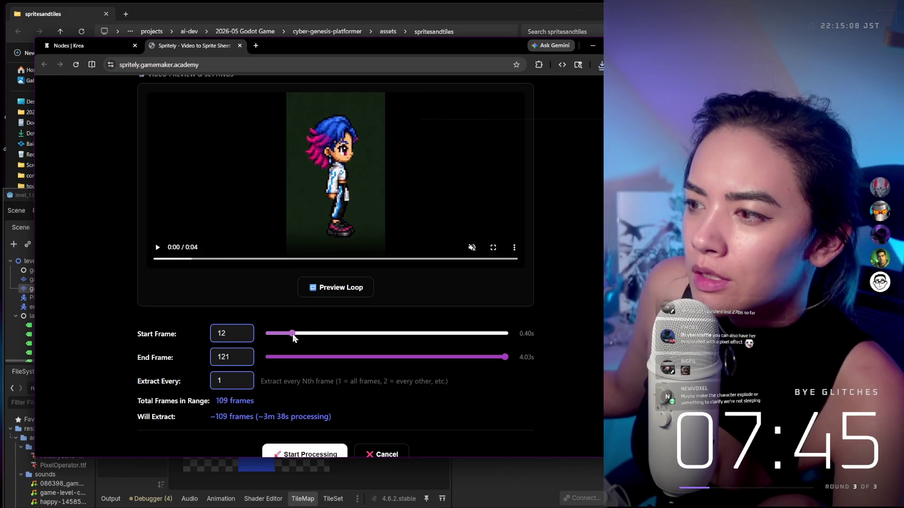
{"action": "mouse_move", "coordinate": [293, 337]}
{"action": "left_mouse_down"}
{"action": "mouse_move", "coordinate": [341, 335]}
{"action": "mouse_move", "coordinate": [289, 308]}
{"action": "mouse_move", "coordinate": [298, 334]}
{"action": "mouse_move", "coordinate": [498, 333]}
{"action": "mouse_move", "coordinate": [255, 336]}
{"action": "mouse_move", "coordinate": [296, 333]}
{"action": "mouse_move", "coordinate": [255, 329]}
{"action": "left_mouse_up"}
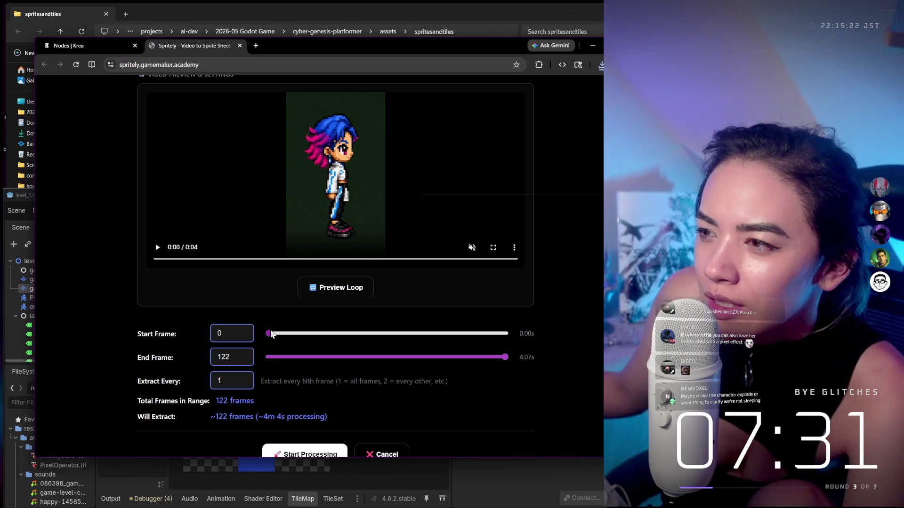
Set Extract Every to 5, giving about 24 of the clip's 122 frames
{"action": "scroll", "coordinate": [231, 372], "scroll_direction": "down", "scroll_amount": 1}
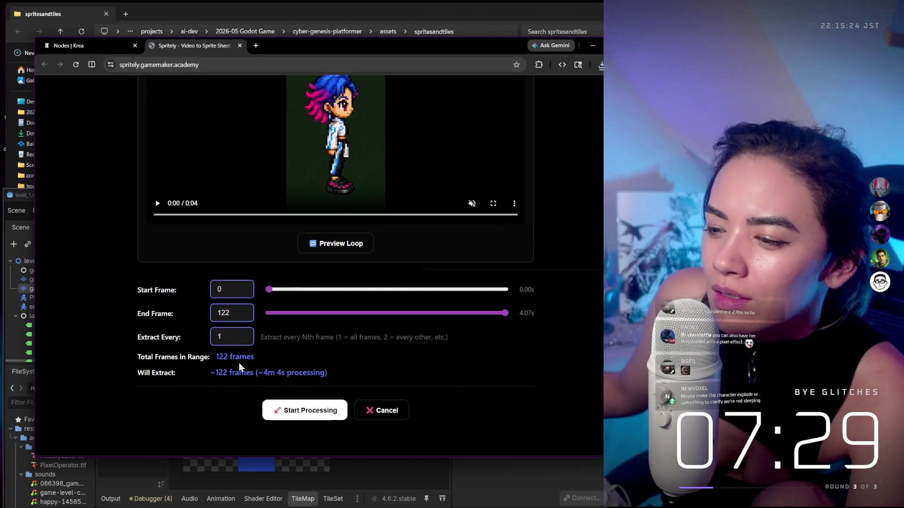
{"action": "double_click", "coordinate": [231, 336]}
{"action": "type", "text": "5"}
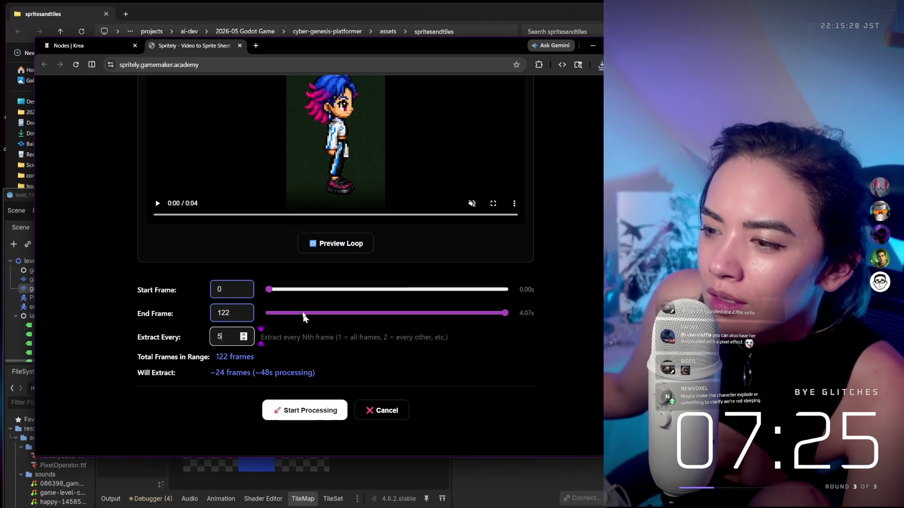
{"action": "left_click_drag", "start_coordinate": [269, 290], "coordinate": [289, 294]}
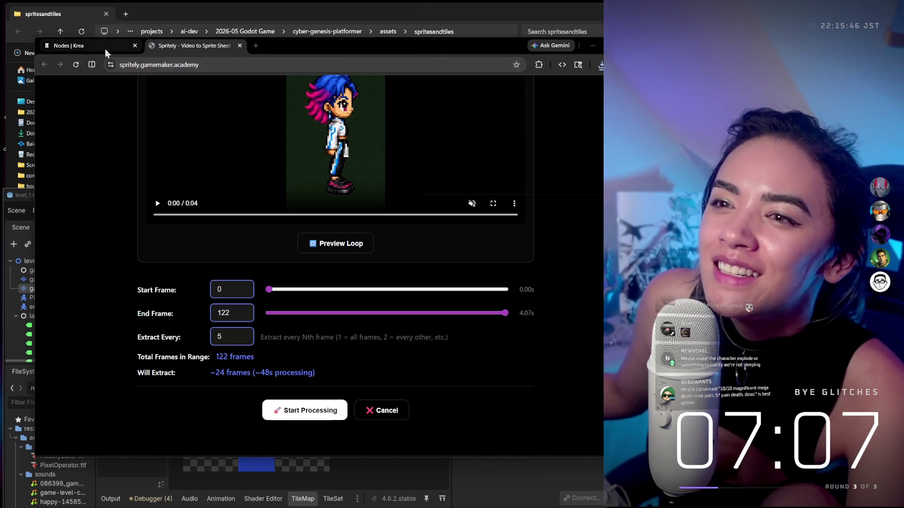
{"action": "mouse_move", "coordinate": [105, 49]}
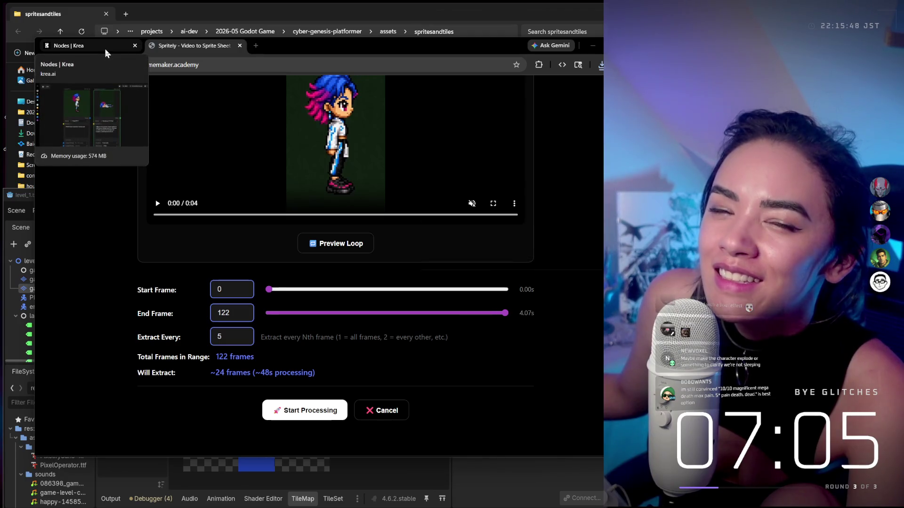
Back in Krea, move the Seedance 2.0 Fast 1 node up beside ChatGPT 3
{"action": "left_click", "coordinate": [106, 49]}
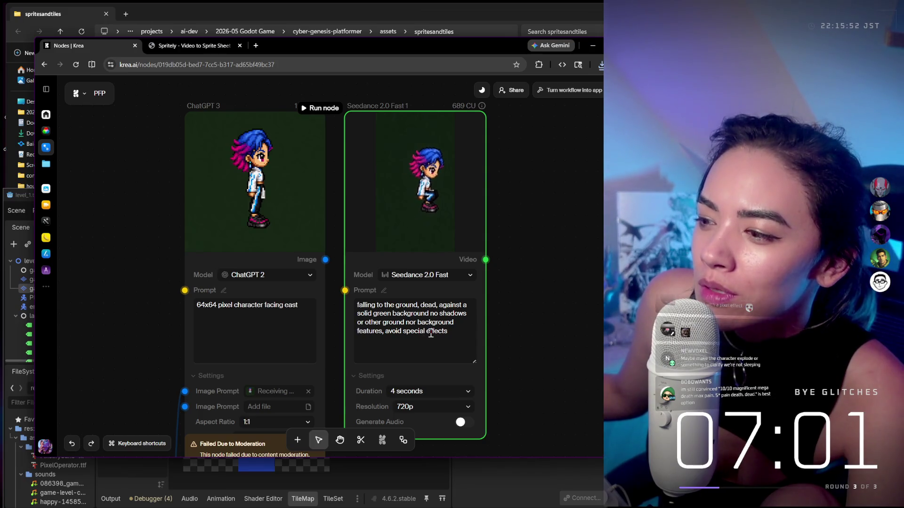
{"action": "scroll", "coordinate": [435, 288], "scroll_direction": "down", "scroll_amount": 5}
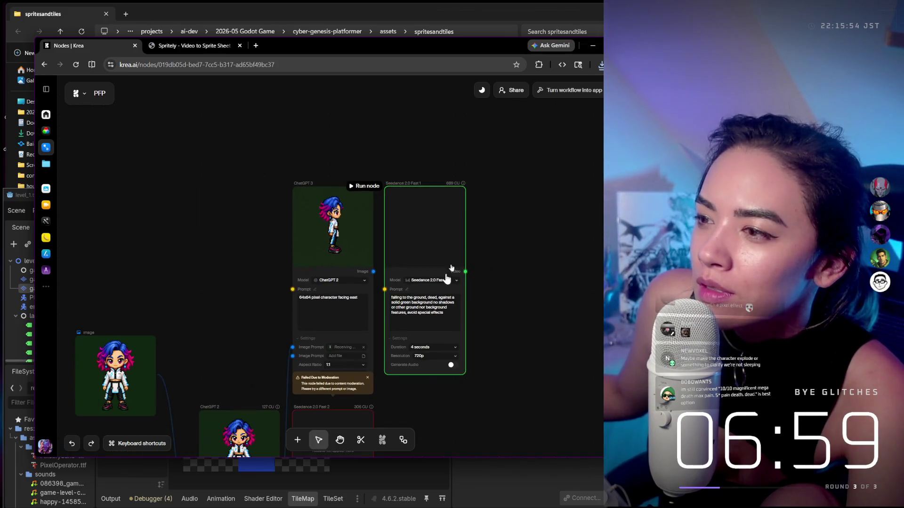
{"action": "left_click_drag", "start_coordinate": [430, 239], "coordinate": [439, 142]}
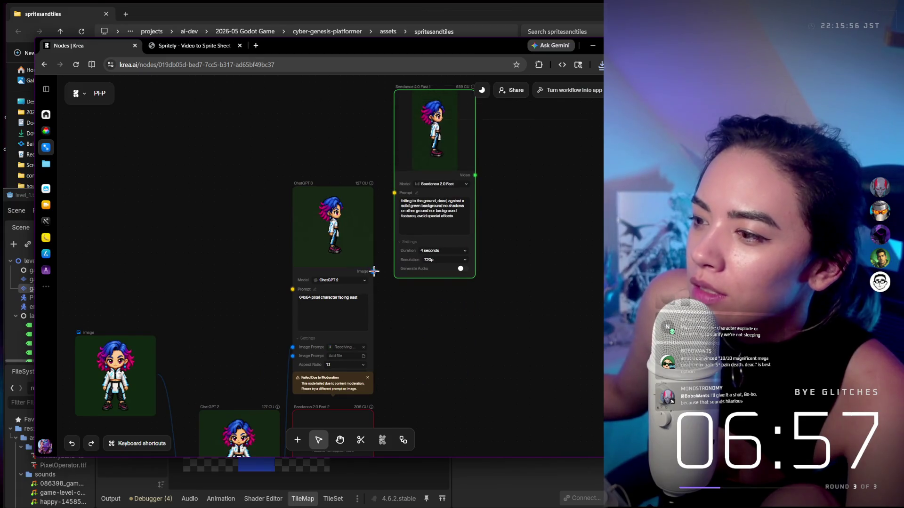
{"action": "mouse_move", "coordinate": [373, 272]}
{"action": "left_mouse_down"}
{"action": "mouse_move", "coordinate": [383, 244]}
{"action": "mouse_move", "coordinate": [400, 243]}
{"action": "left_mouse_up"}
{"action": "left_click", "coordinate": [545, 237]}
{"action": "mouse_move", "coordinate": [452, 182]}
{"action": "left_mouse_down"}
{"action": "mouse_move", "coordinate": [489, 236]}
{"action": "mouse_move", "coordinate": [452, 230]}
{"action": "left_mouse_up"}
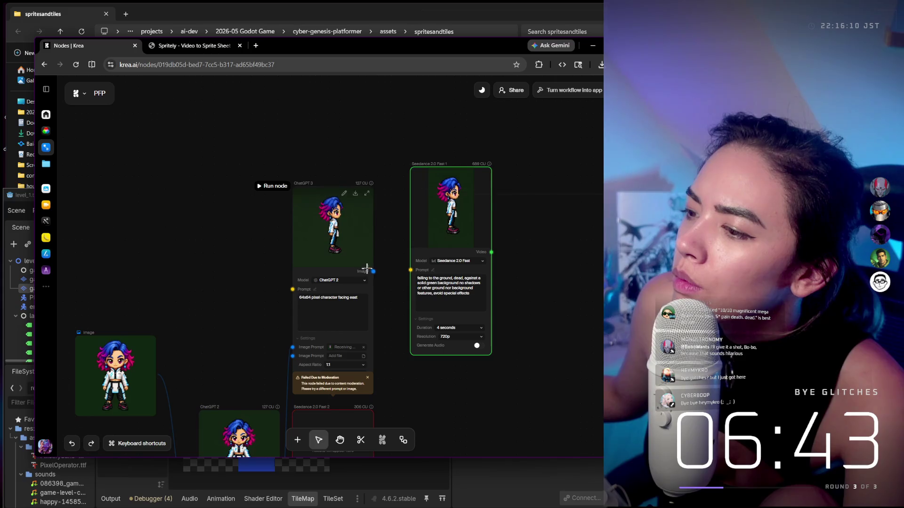
Connect the ChatGPT 3 image output into Seedance 2.0 Fast 1 and finish its prompt
{"action": "mouse_move", "coordinate": [375, 273]}
{"action": "left_mouse_down"}
{"action": "mouse_move", "coordinate": [393, 284]}
{"action": "mouse_move", "coordinate": [410, 270]}
{"action": "left_mouse_up"}
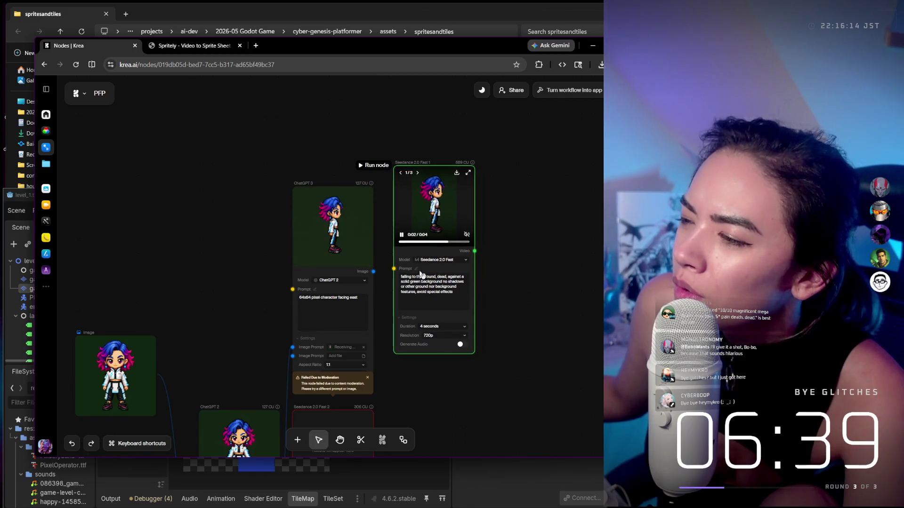
{"action": "scroll", "coordinate": [466, 278], "scroll_direction": "down", "scroll_amount": 3}
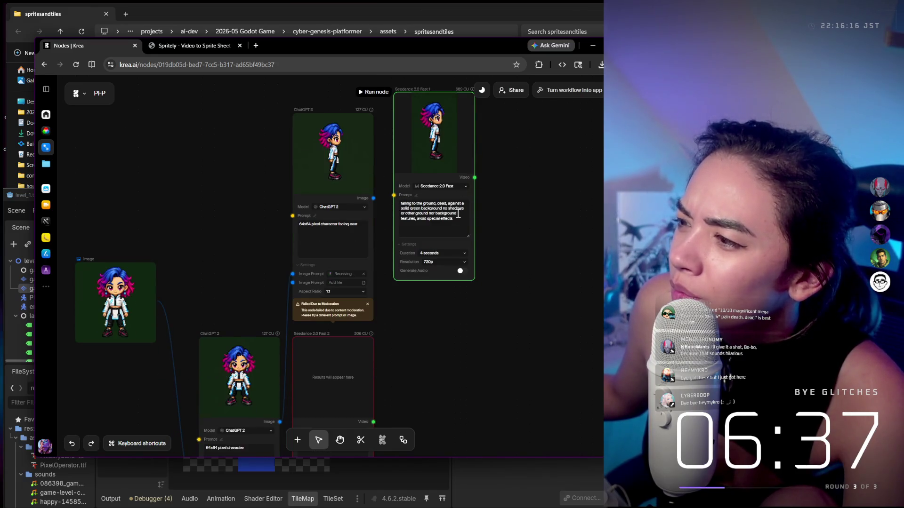
{"action": "left_click", "coordinate": [456, 248]}
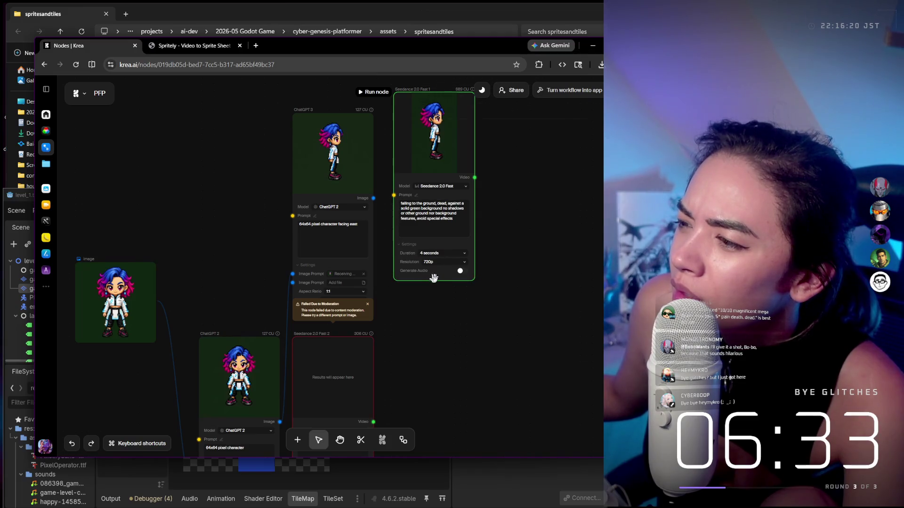
{"action": "scroll", "coordinate": [451, 285], "scroll_direction": "down", "scroll_amount": 3}
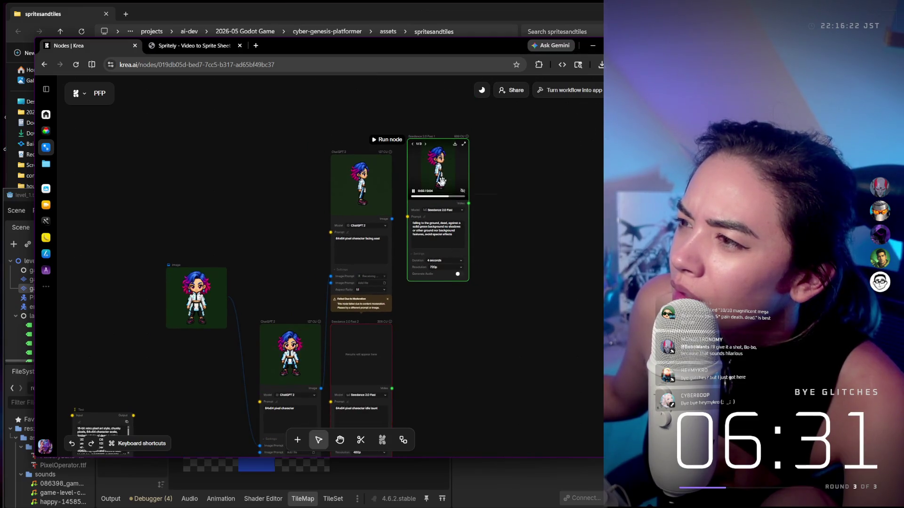
Duplicate the death video node and place the copy beside the original
{"action": "right_click", "coordinate": [442, 183]}
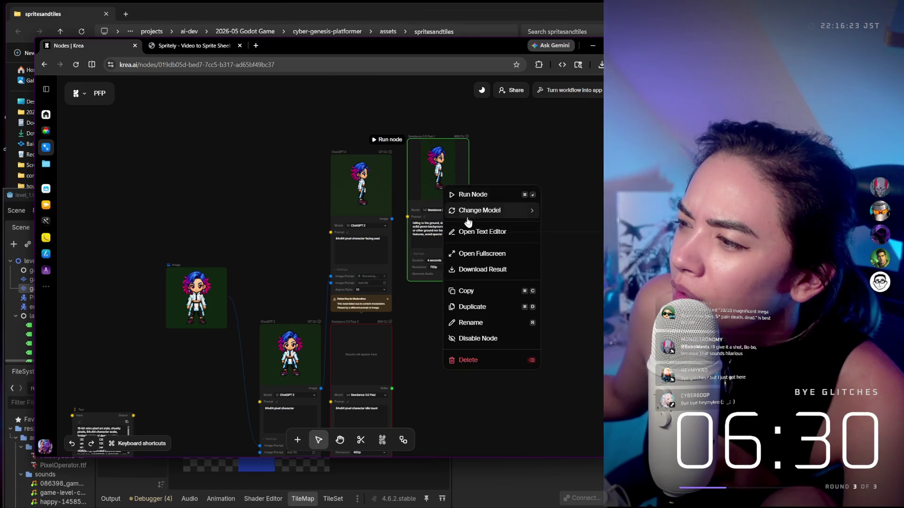
{"action": "left_click", "coordinate": [470, 307]}
{"action": "mouse_move", "coordinate": [499, 317]}
{"action": "left_mouse_down"}
{"action": "mouse_move", "coordinate": [516, 173]}
{"action": "mouse_move", "coordinate": [499, 147]}
{"action": "mouse_move", "coordinate": [508, 144]}
{"action": "left_mouse_up"}
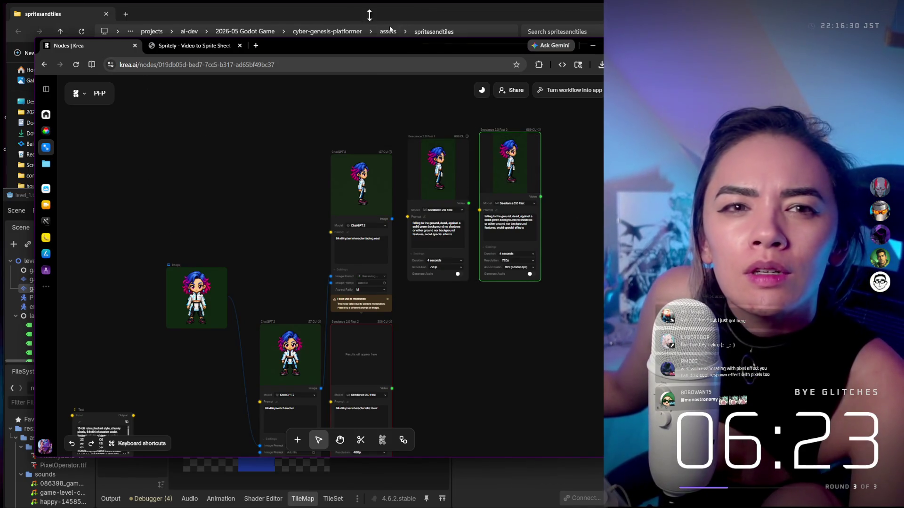
{"action": "key", "text": "ctrl+k"}
{"action": "key", "text": "ctrl+k"}
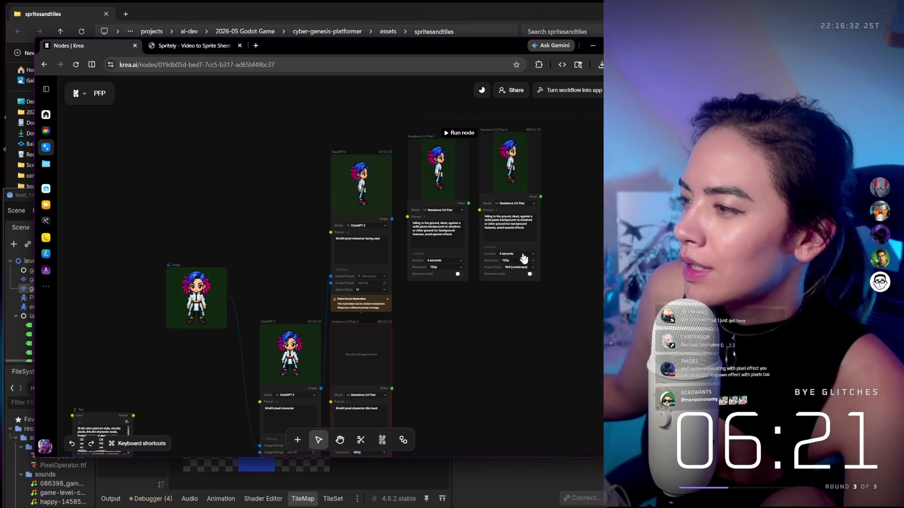
{"action": "left_click", "coordinate": [516, 136]}
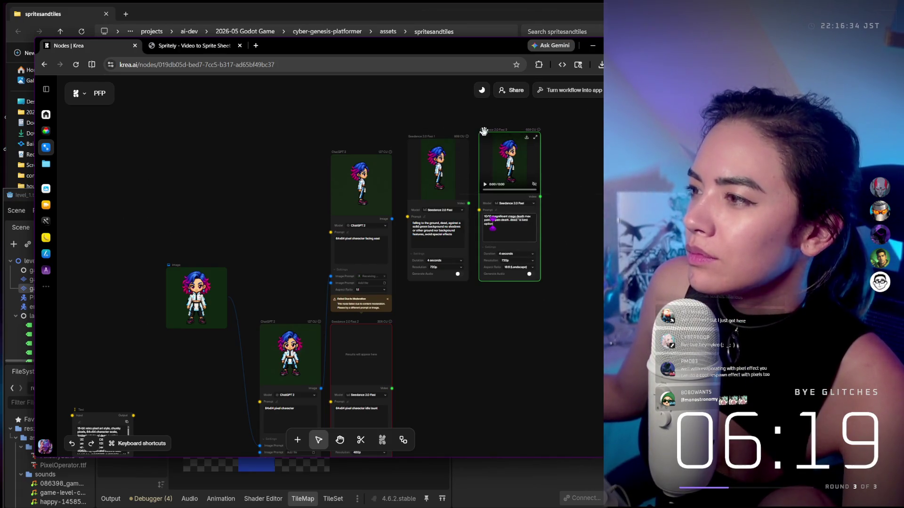
{"action": "scroll", "coordinate": [521, 172], "scroll_direction": "up", "scroll_amount": 3}
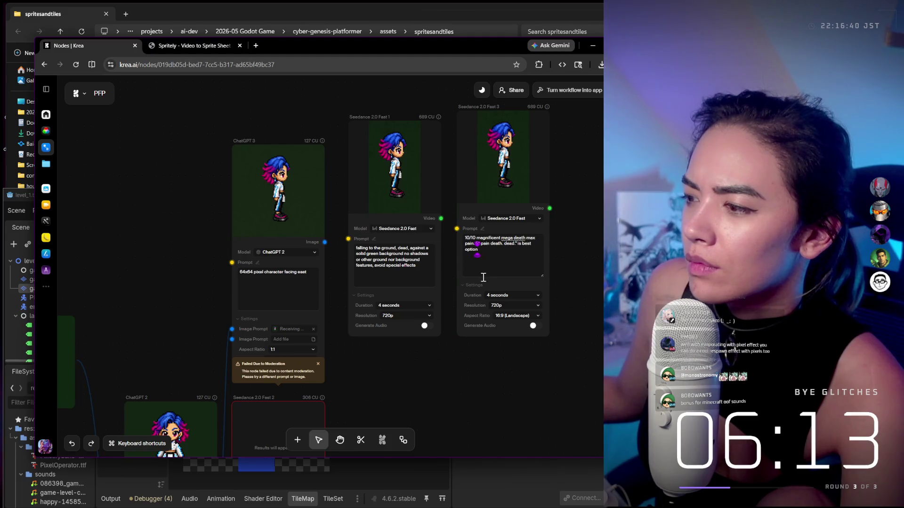
Switch the copied node's model to Seedance 2.0 and show its video settings
{"action": "left_click", "coordinate": [489, 218]}
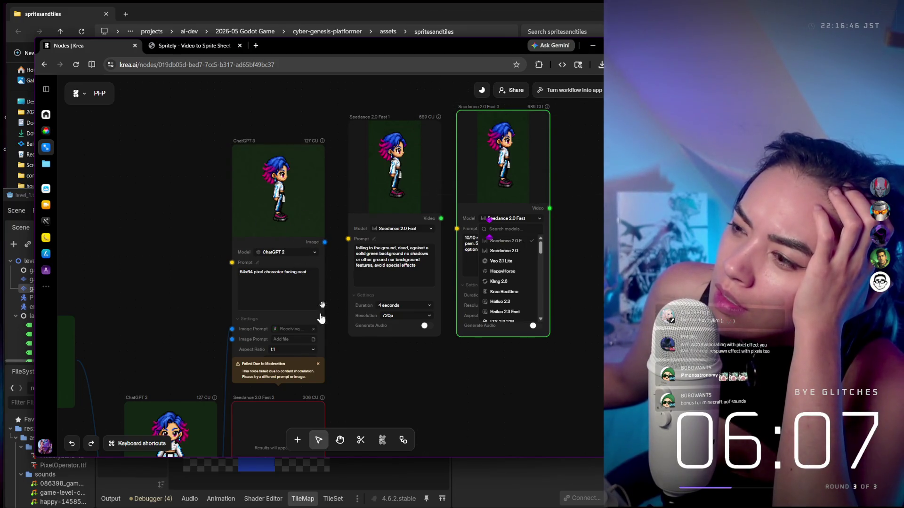
{"action": "left_click_drag", "start_coordinate": [325, 242], "coordinate": [458, 233]}
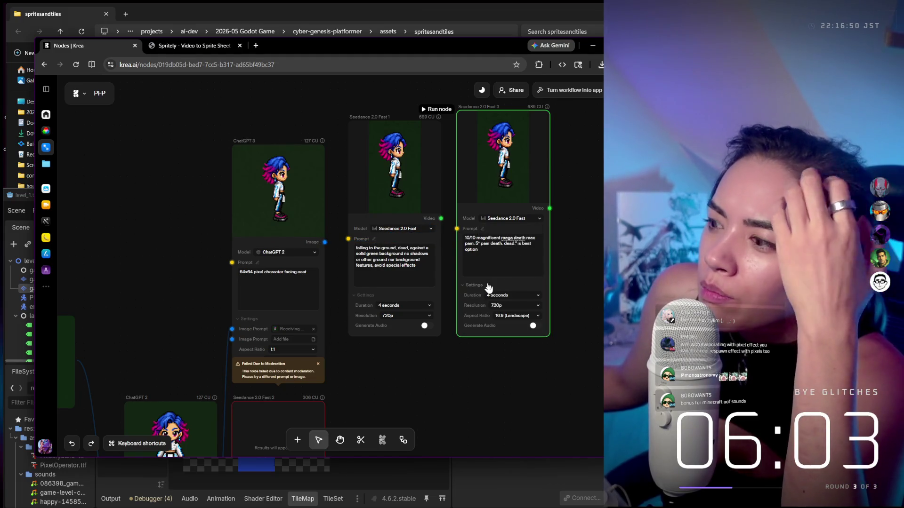
{"action": "right_click", "coordinate": [489, 288]}
{"action": "left_click", "coordinate": [488, 287]}
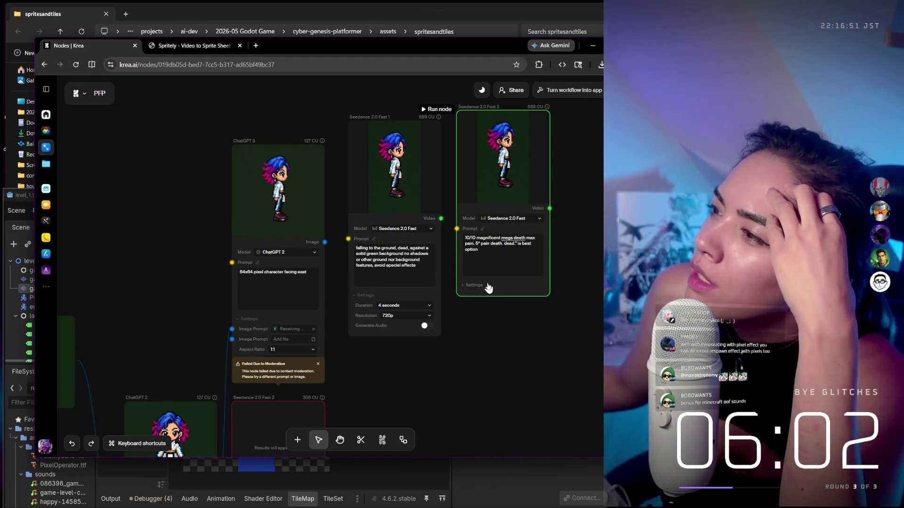
{"action": "right_click", "coordinate": [510, 174]}
{"action": "left_click", "coordinate": [493, 219]}
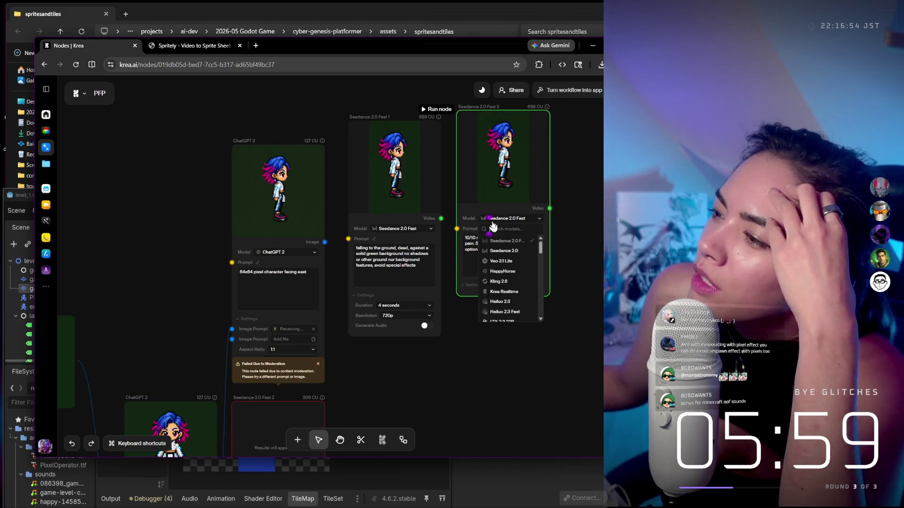
{"action": "left_click", "coordinate": [497, 250]}
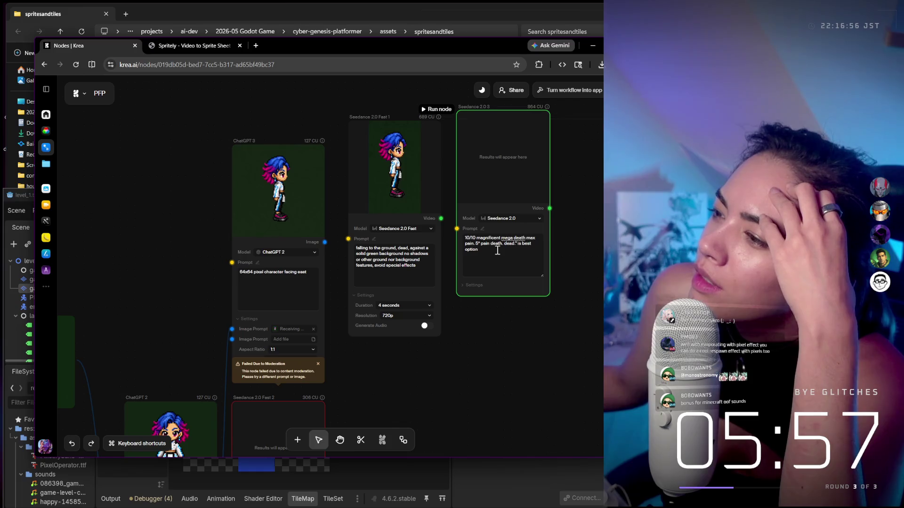
{"action": "left_click", "coordinate": [475, 285]}
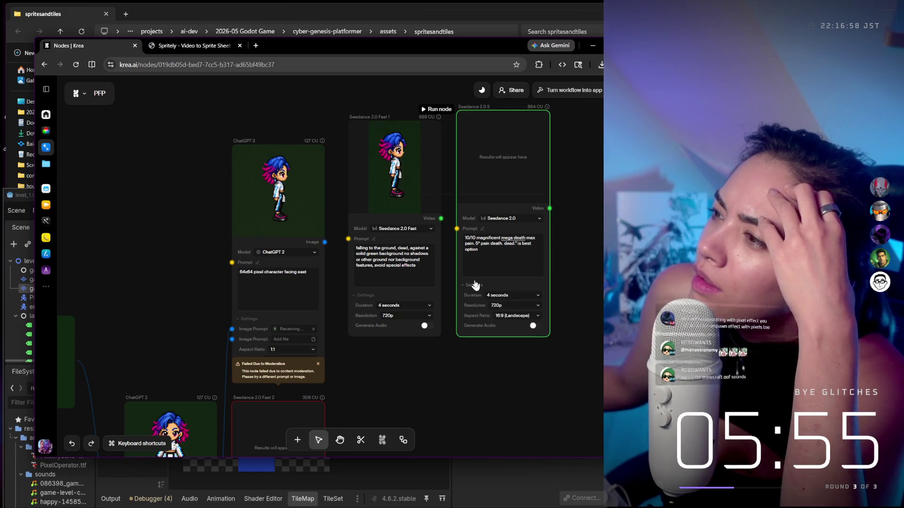
Replace 'taunt' with 'yawn' in the idle video prompt and run that node
{"action": "scroll", "coordinate": [373, 228], "scroll_direction": "down", "scroll_amount": 5}
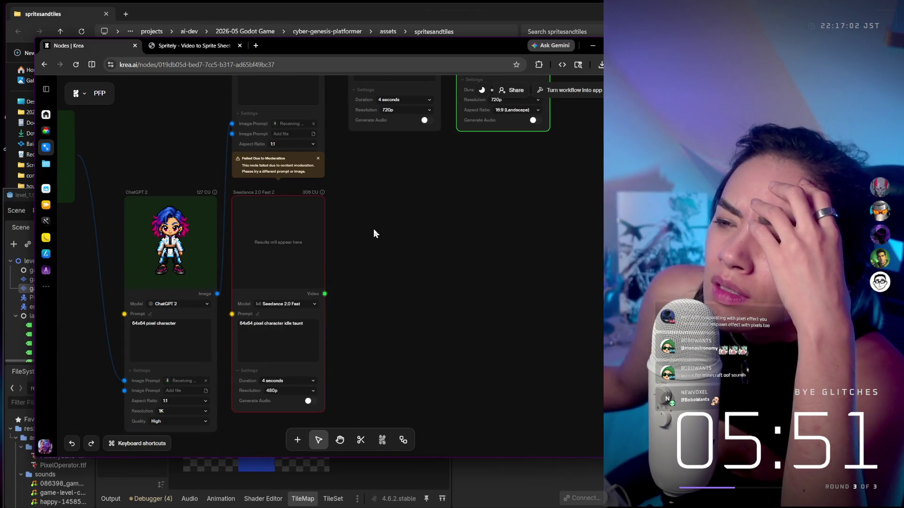
{"action": "left_click", "coordinate": [324, 246]}
{"action": "left_click_drag", "start_coordinate": [296, 243], "coordinate": [319, 244]}
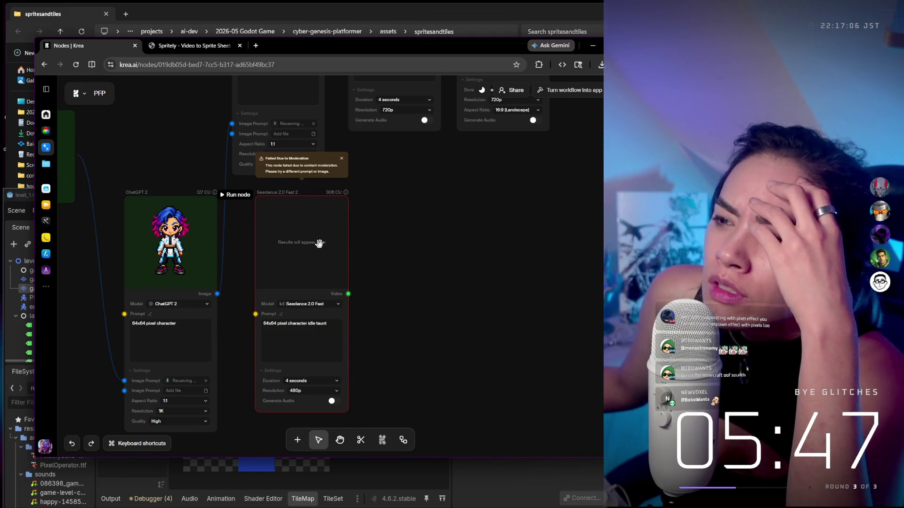
{"action": "left_click_drag", "start_coordinate": [317, 245], "coordinate": [302, 251]}
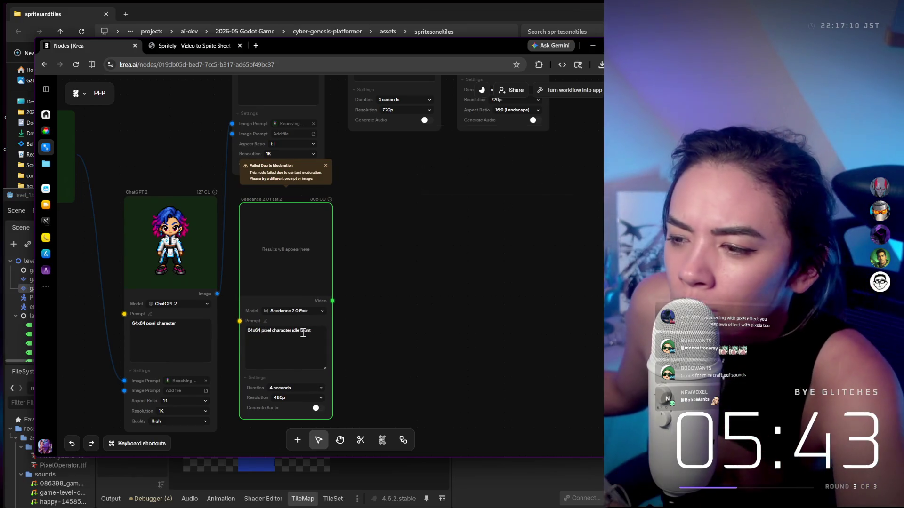
{"action": "double_click", "coordinate": [303, 332]}
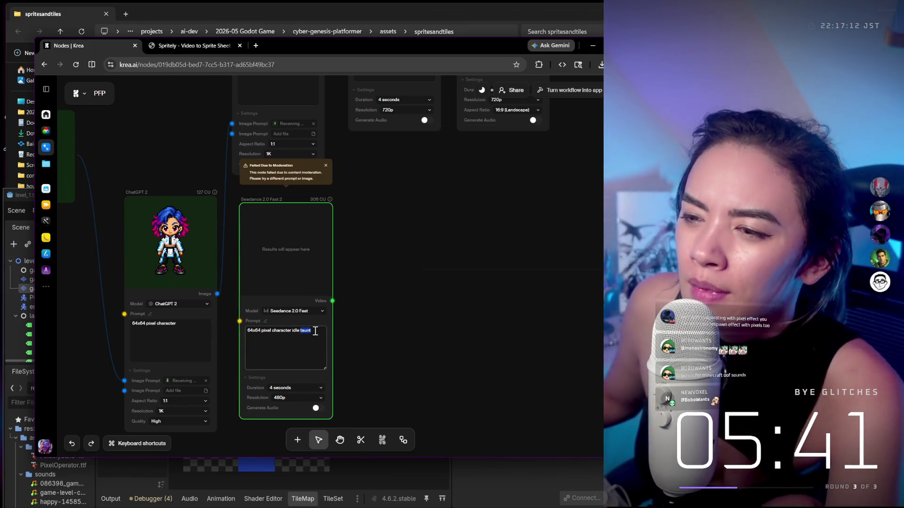
{"action": "key", "text": "BackSpace"}
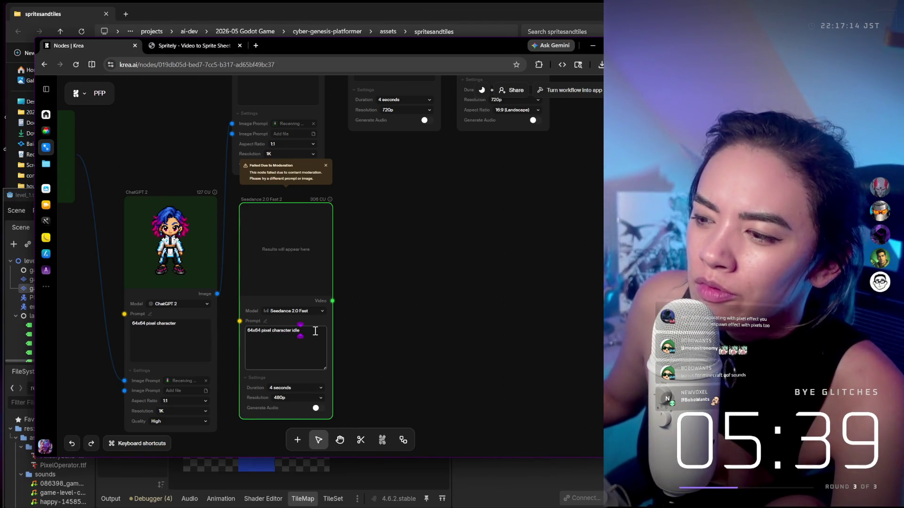
{"action": "type", "text": " yawn"}
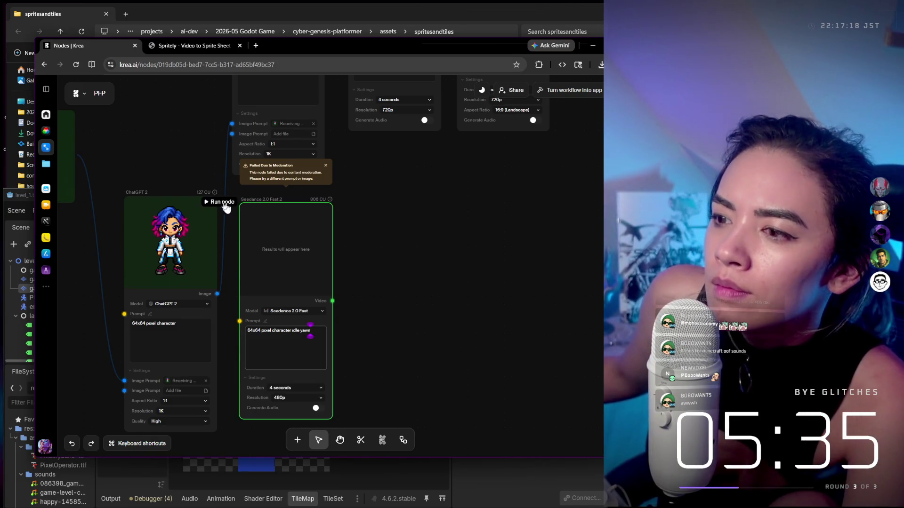
{"action": "left_click", "coordinate": [219, 202]}
Trim the closing words from the mega death prompt and generate the Seedance 2.0 video
{"action": "scroll", "coordinate": [408, 263], "scroll_direction": "up", "scroll_amount": 3}
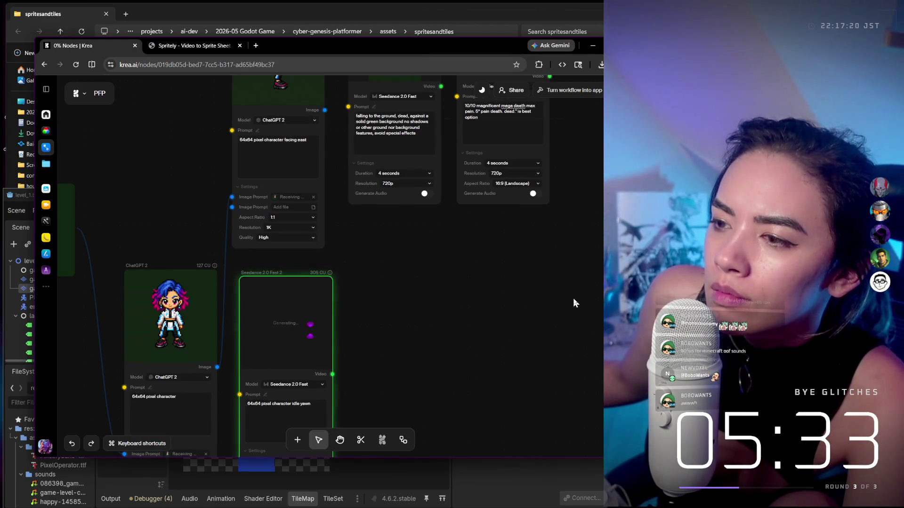
{"action": "scroll", "coordinate": [560, 297], "scroll_direction": "down", "scroll_amount": 5}
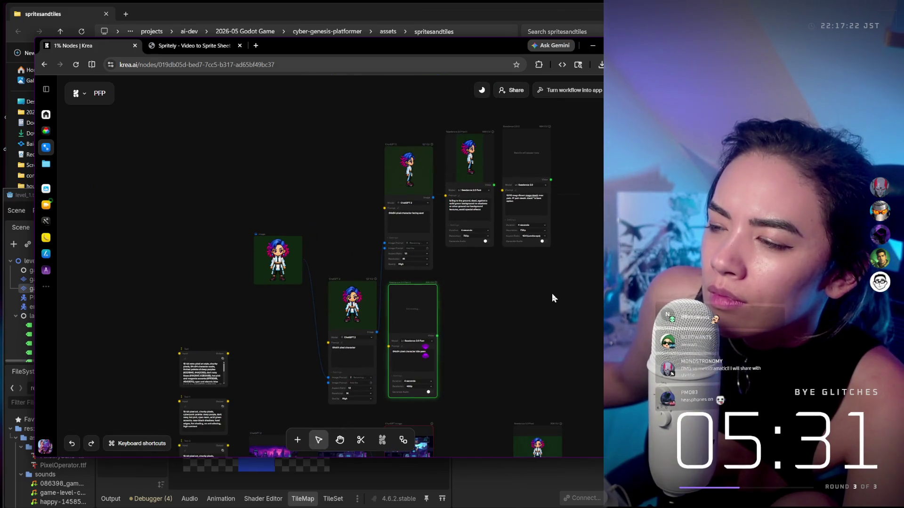
{"action": "scroll", "coordinate": [553, 297], "scroll_direction": "up", "scroll_amount": 3}
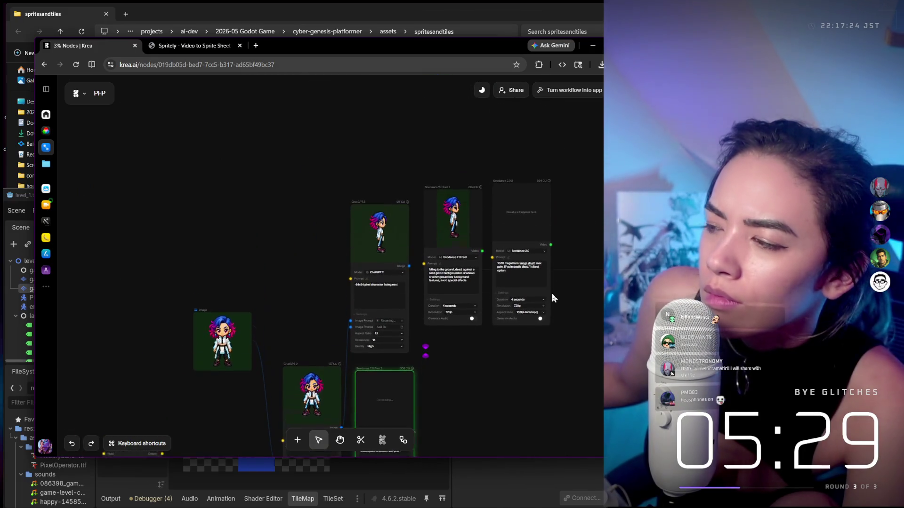
{"action": "scroll", "coordinate": [524, 257], "scroll_direction": "up", "scroll_amount": 3}
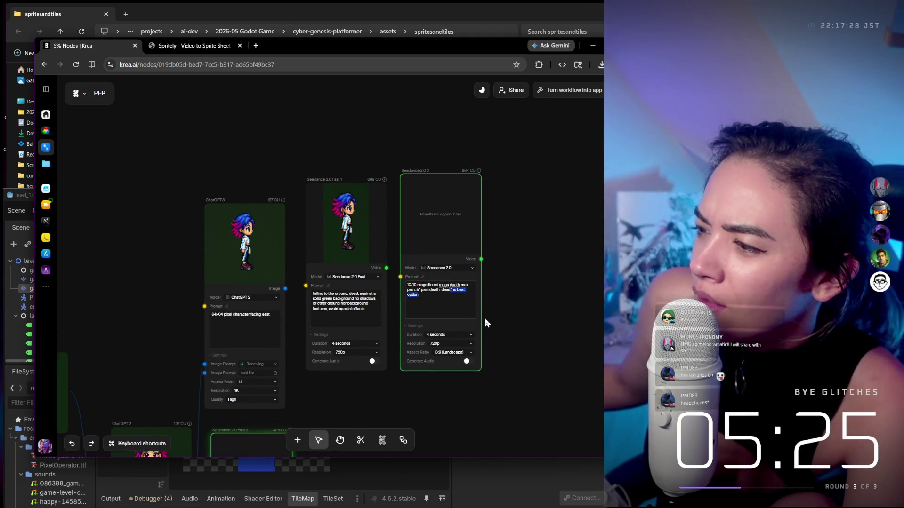
{"action": "key", "text": "BackSpace"}
{"action": "key", "text": "BackSpace"}
{"action": "key", "text": "BackSpace"}
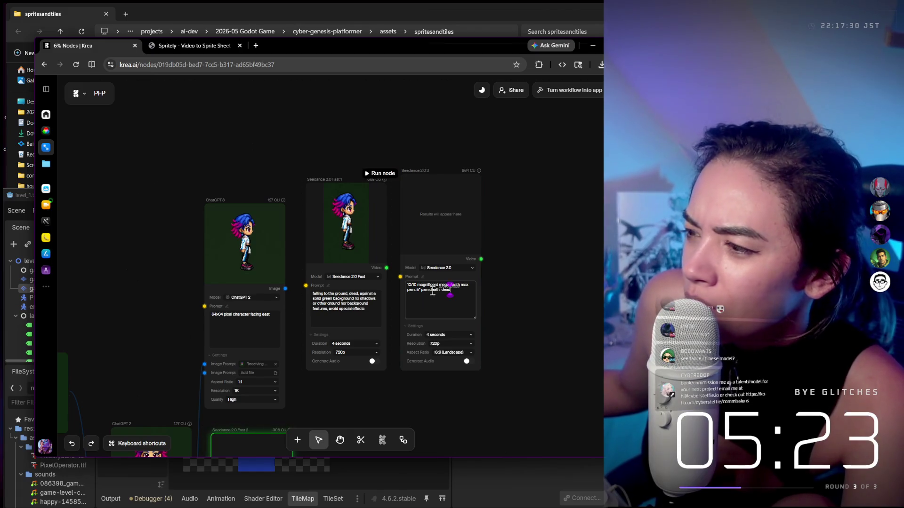
{"action": "left_click", "coordinate": [395, 173]}
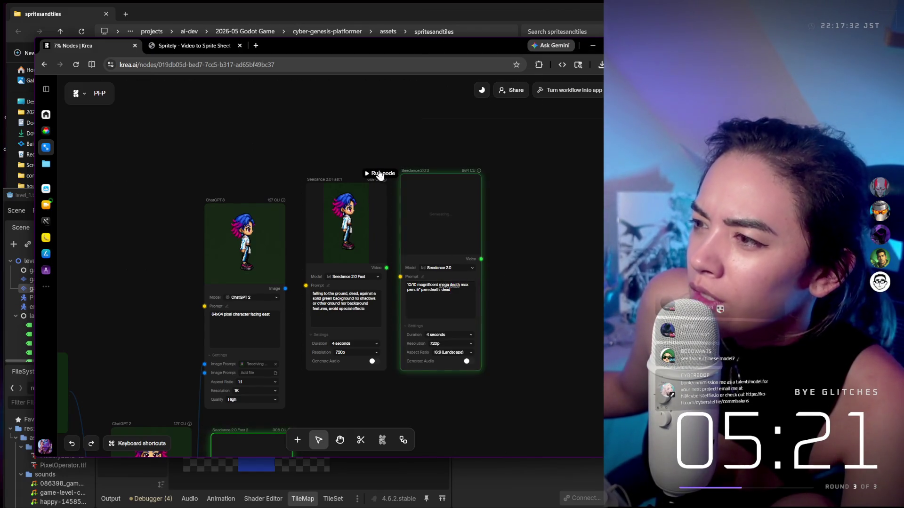
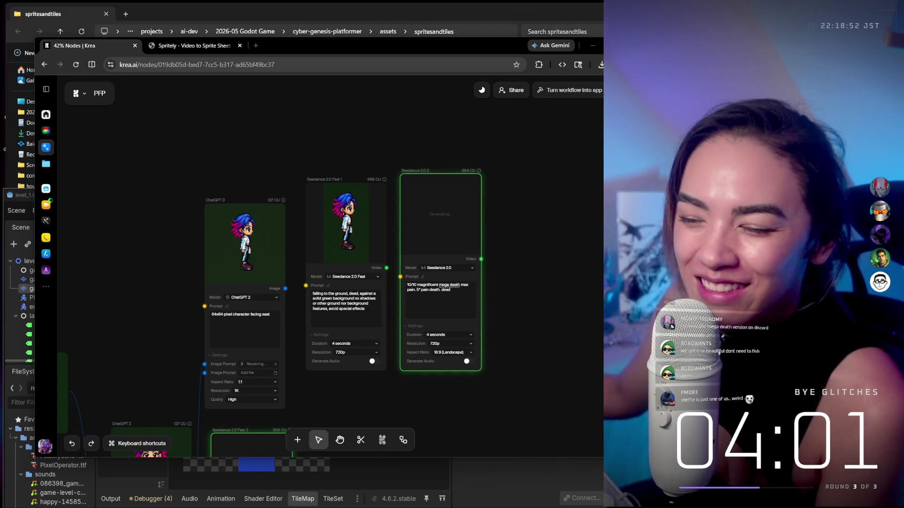
Move the Krea browser aside and maximize the Godot editor to full screen
{"action": "scroll", "coordinate": [529, 212], "scroll_direction": "down", "scroll_amount": 3}
{"action": "scroll", "coordinate": [533, 245], "scroll_direction": "up", "scroll_amount": 1}
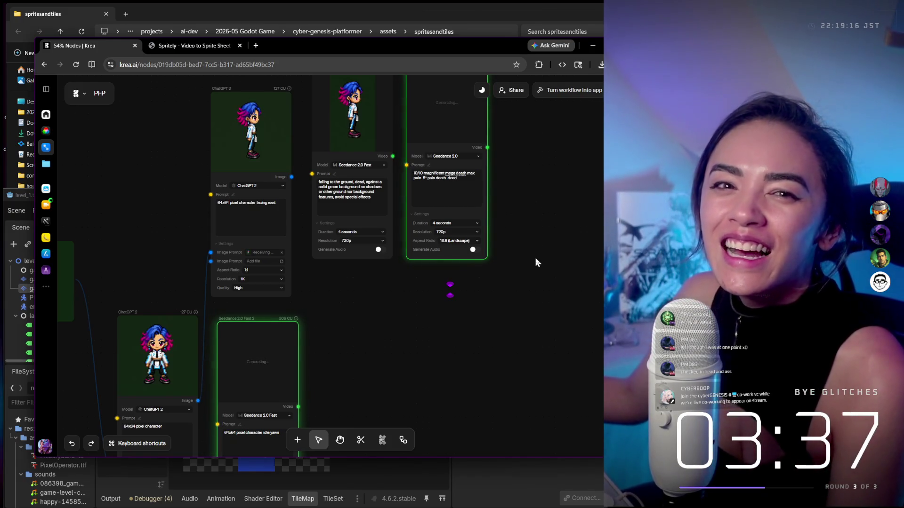
{"action": "scroll", "coordinate": [532, 257], "scroll_direction": "up", "scroll_amount": 3}
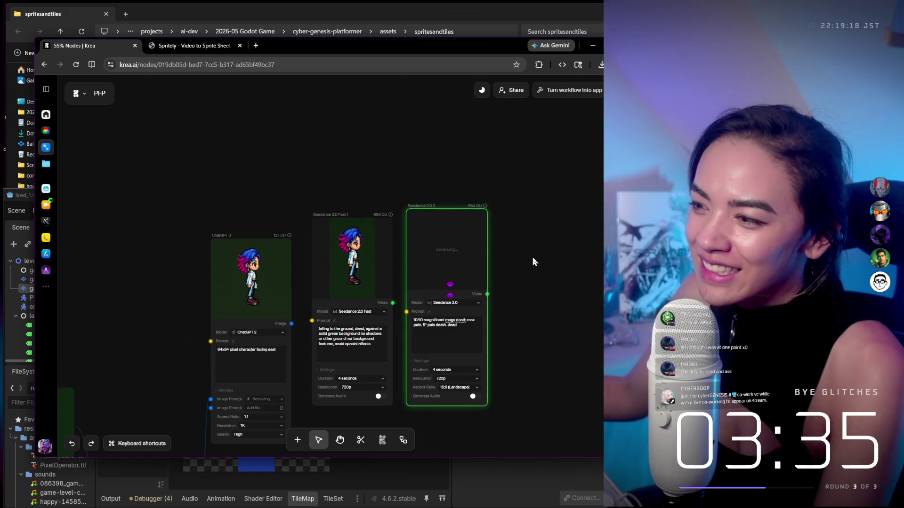
{"action": "scroll", "coordinate": [532, 257], "scroll_direction": "down", "scroll_amount": 8}
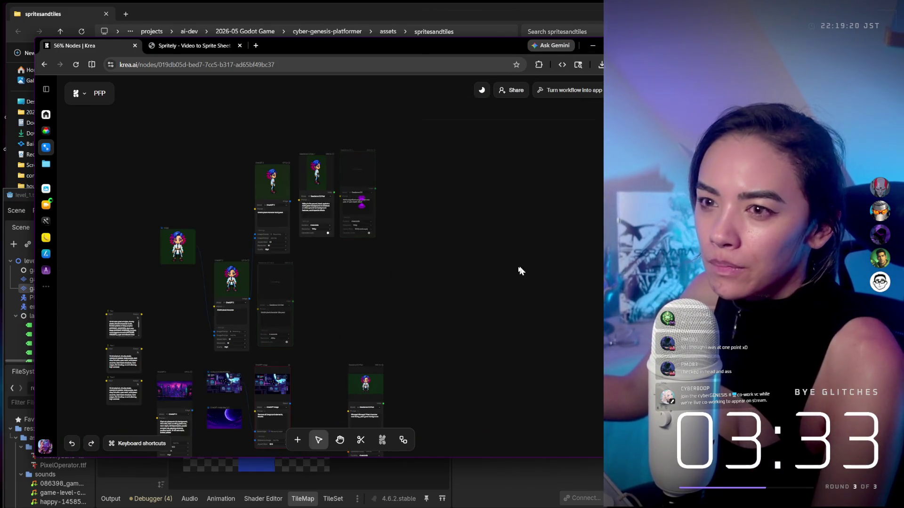
{"action": "scroll", "coordinate": [472, 223], "scroll_direction": "down", "scroll_amount": 2}
{"action": "scroll", "coordinate": [426, 268], "scroll_direction": "down", "scroll_amount": 3}
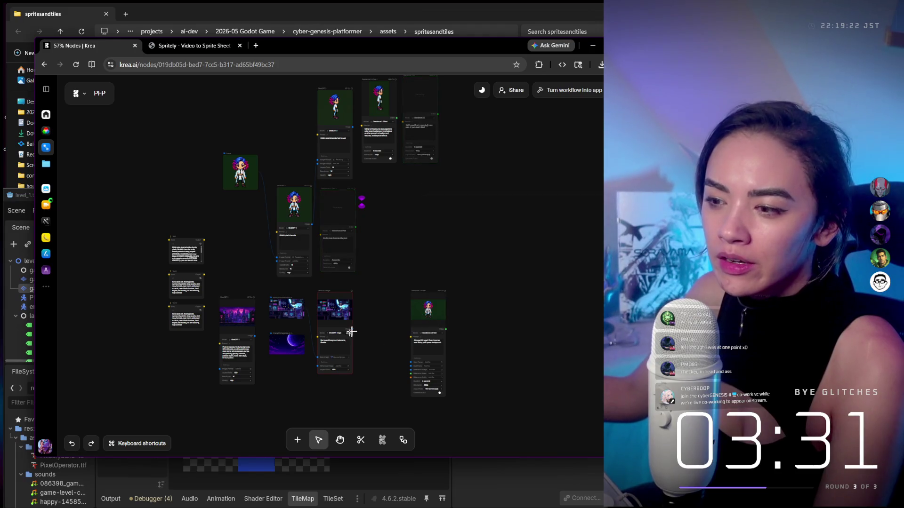
{"action": "scroll", "coordinate": [273, 346], "scroll_direction": "up", "scroll_amount": 2}
{"action": "scroll", "coordinate": [287, 350], "scroll_direction": "up", "scroll_amount": 3}
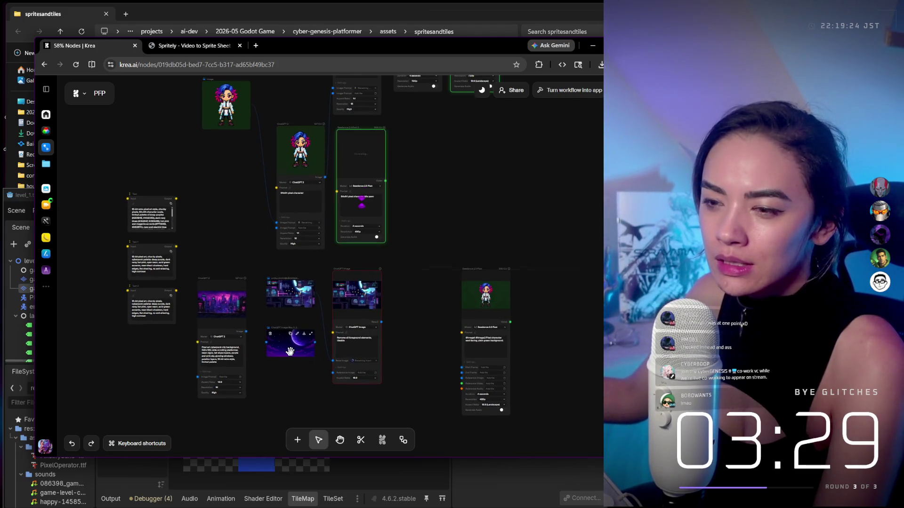
{"action": "scroll", "coordinate": [290, 351], "scroll_direction": "up", "scroll_amount": 3}
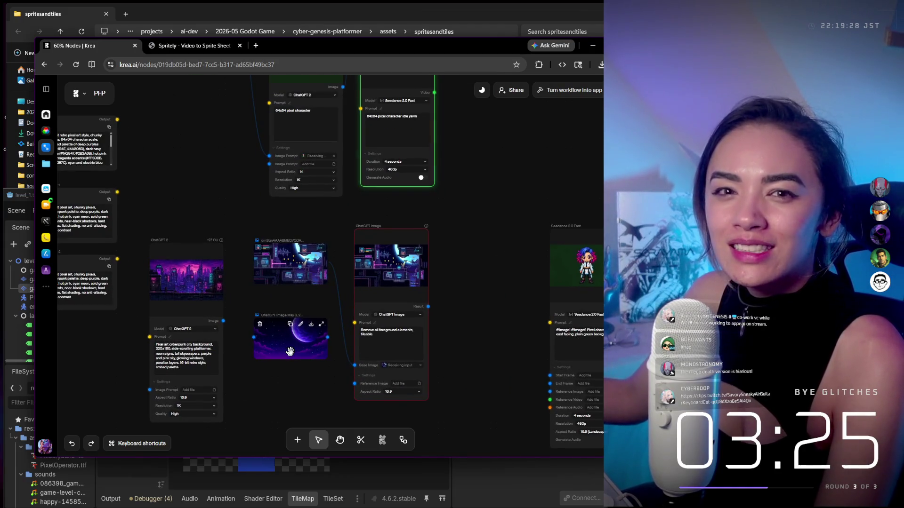
{"action": "scroll", "coordinate": [290, 352], "scroll_direction": "up", "scroll_amount": 2}
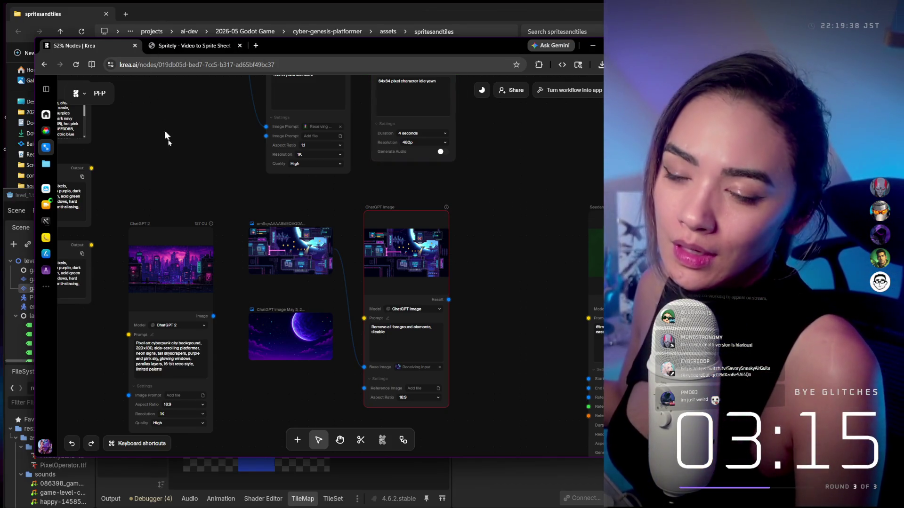
{"action": "left_click", "coordinate": [21, 196]}
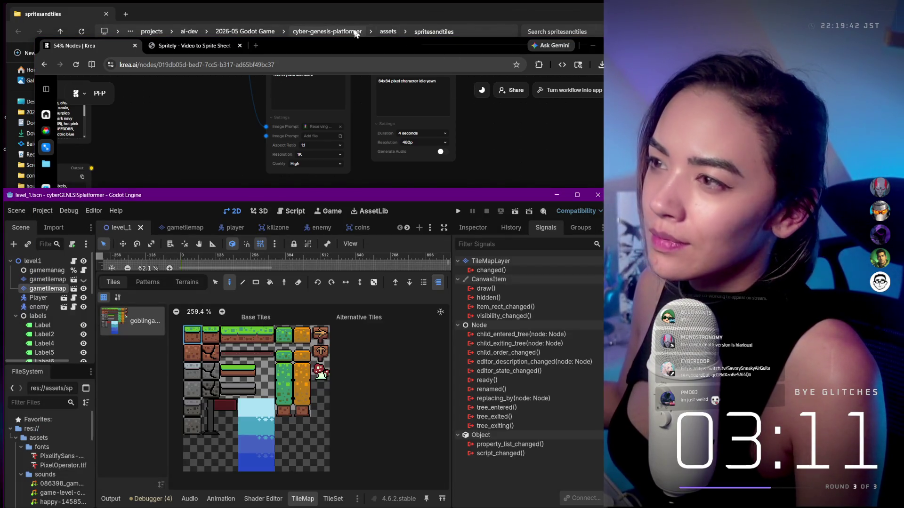
{"action": "mouse_move", "coordinate": [337, 42]}
{"action": "left_mouse_down"}
{"action": "mouse_move", "coordinate": [571, 209]}
{"action": "mouse_move", "coordinate": [481, 159]}
{"action": "mouse_move", "coordinate": [395, 75]}
{"action": "left_mouse_up"}
{"action": "left_click", "coordinate": [72, 196]}
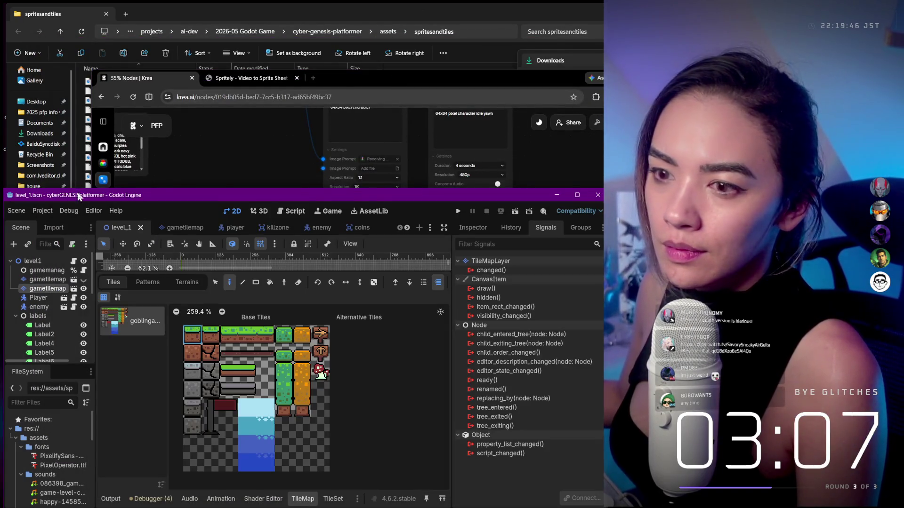
{"action": "double_click", "coordinate": [77, 192]}
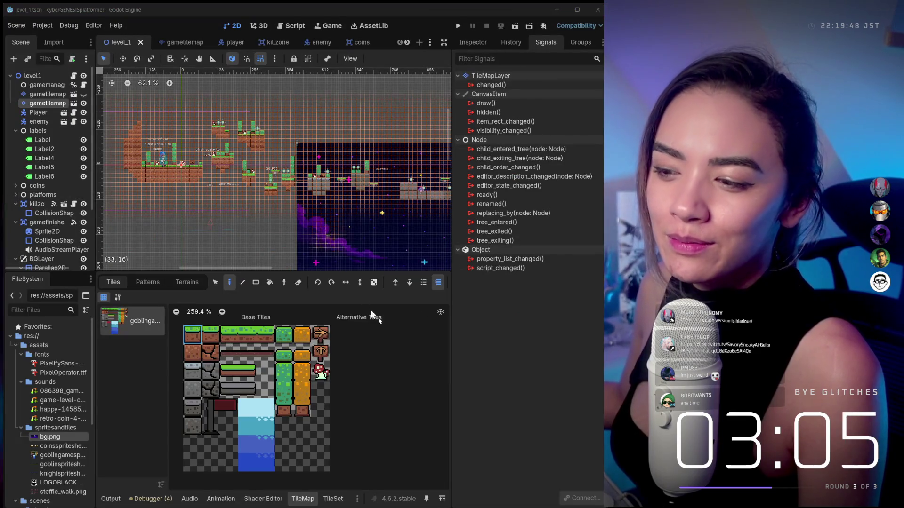
{"action": "left_click", "coordinate": [410, 369]}
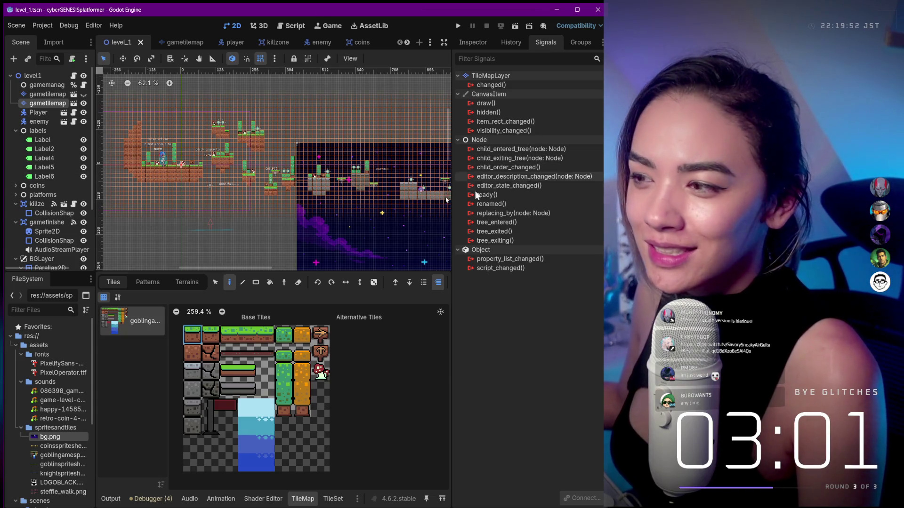
Frame the level's platforms and turn on Place Random Tile with scattering 0.0
{"action": "scroll", "coordinate": [276, 178], "scroll_direction": "down", "scroll_amount": 6}
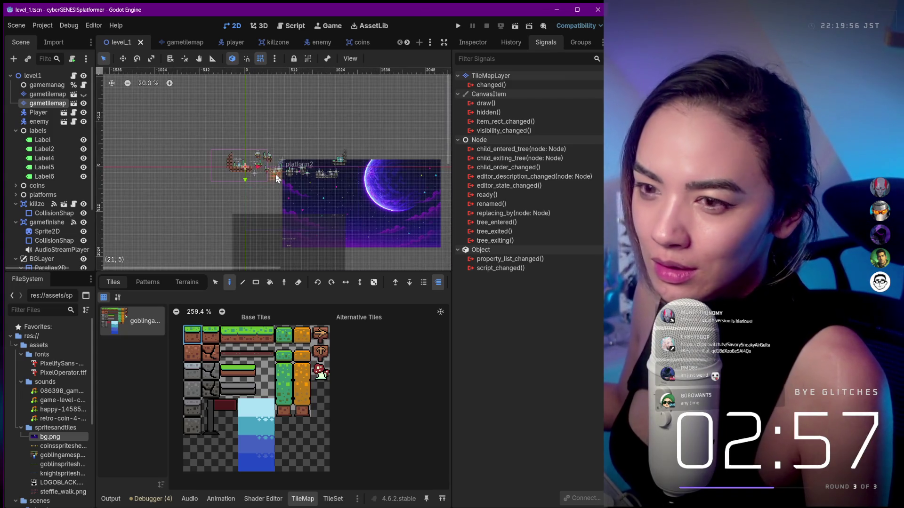
{"action": "scroll", "coordinate": [259, 136], "scroll_direction": "up", "scroll_amount": 13}
{"action": "scroll", "coordinate": [259, 137], "scroll_direction": "down", "scroll_amount": 5}
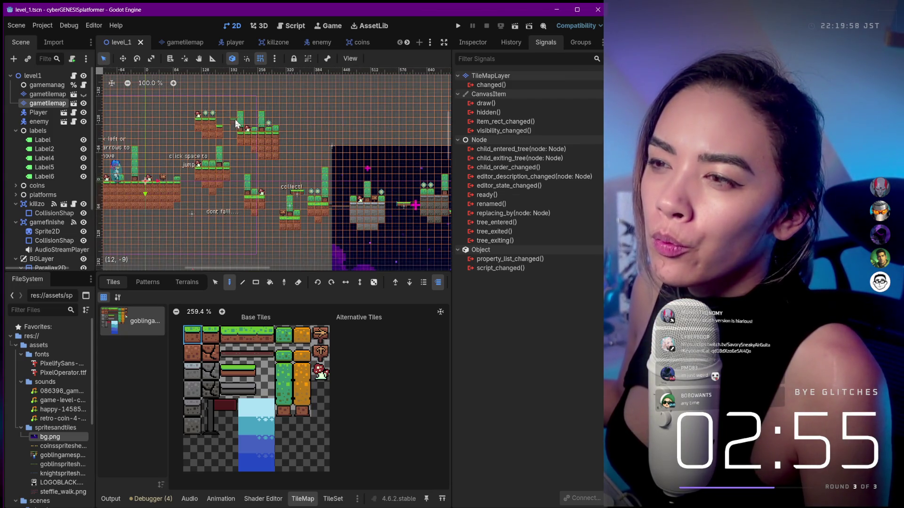
{"action": "mouse_move", "coordinate": [211, 92]}
{"action": "left_mouse_down"}
{"action": "mouse_move", "coordinate": [262, 120]}
{"action": "mouse_move", "coordinate": [258, 145]}
{"action": "left_mouse_up"}
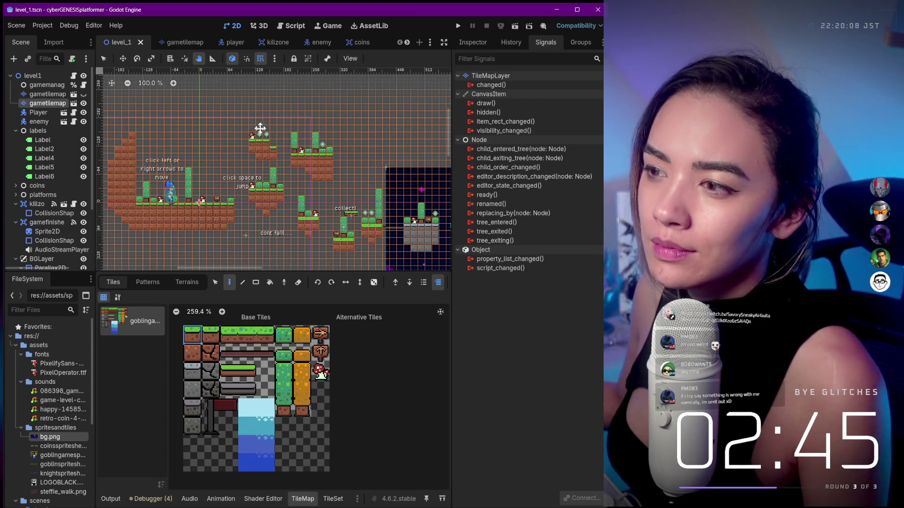
{"action": "scroll", "coordinate": [256, 143], "scroll_direction": "right", "scroll_amount": 1}
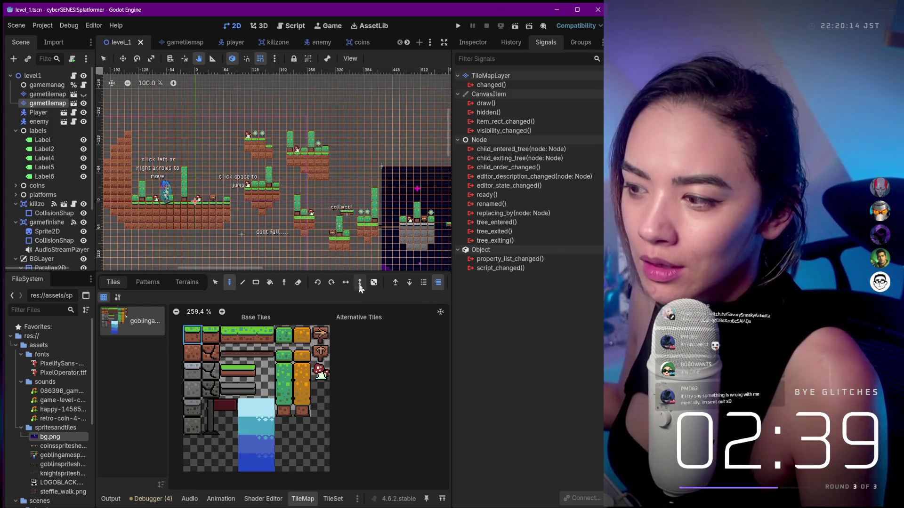
{"action": "left_click_drag", "start_coordinate": [299, 124], "coordinate": [300, 124]}
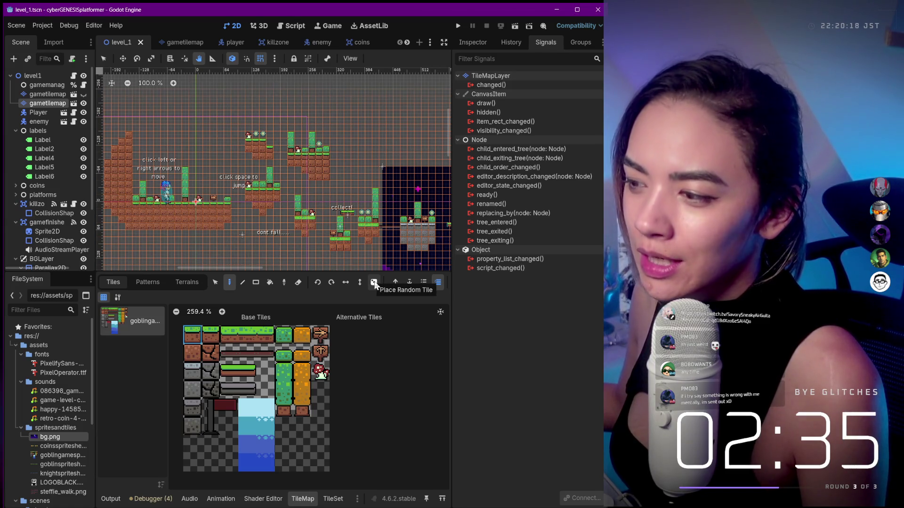
{"action": "left_click", "coordinate": [374, 282]}
{"action": "left_click_drag", "start_coordinate": [373, 113], "coordinate": [339, 125]}
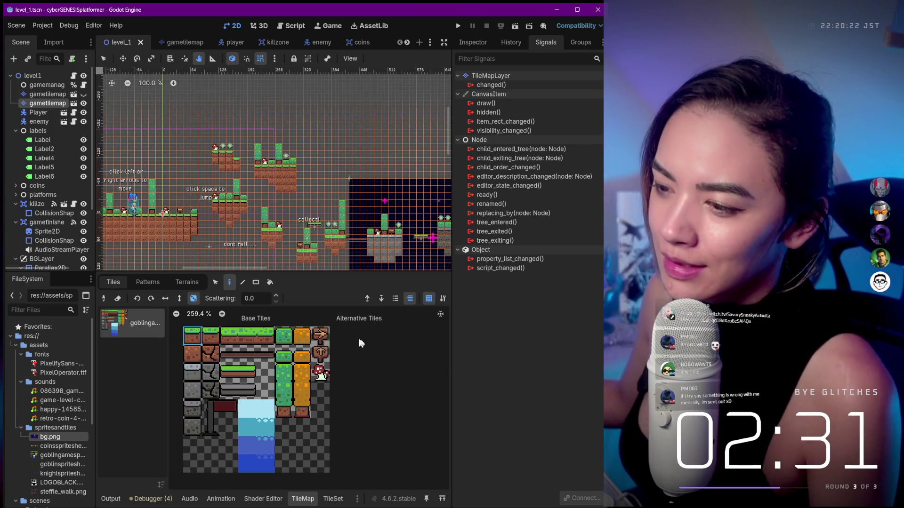
Select the grass-topped tile at atlas (1, 0) for random painting
{"action": "left_click", "coordinate": [320, 335]}
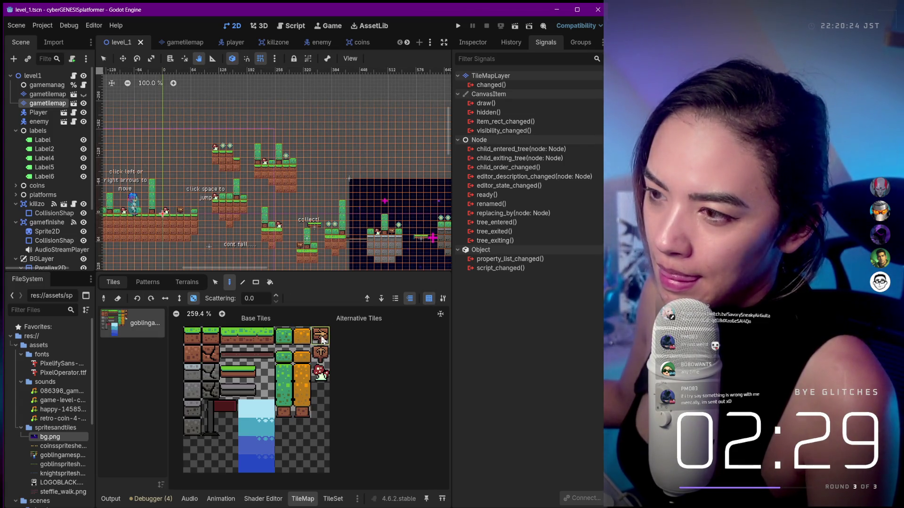
{"action": "left_click", "coordinate": [238, 338]}
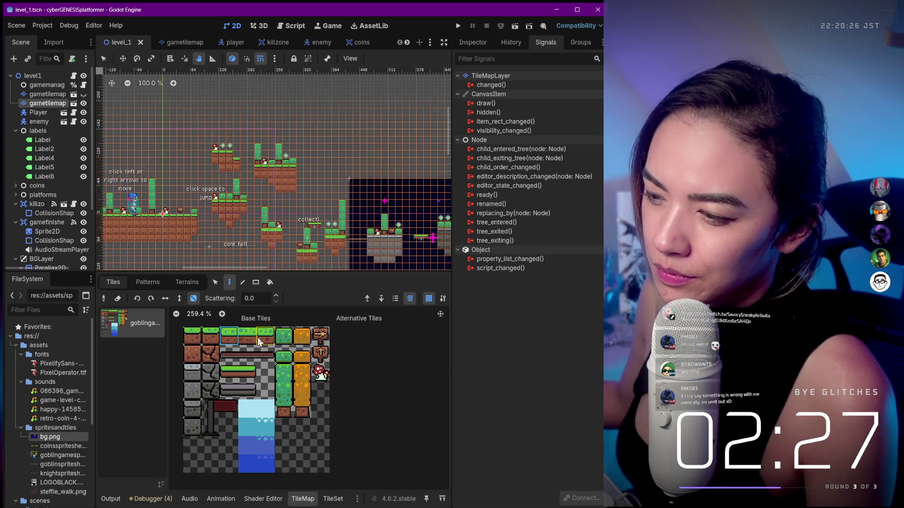
{"action": "left_click", "coordinate": [249, 388]}
{"action": "left_click", "coordinate": [231, 336]}
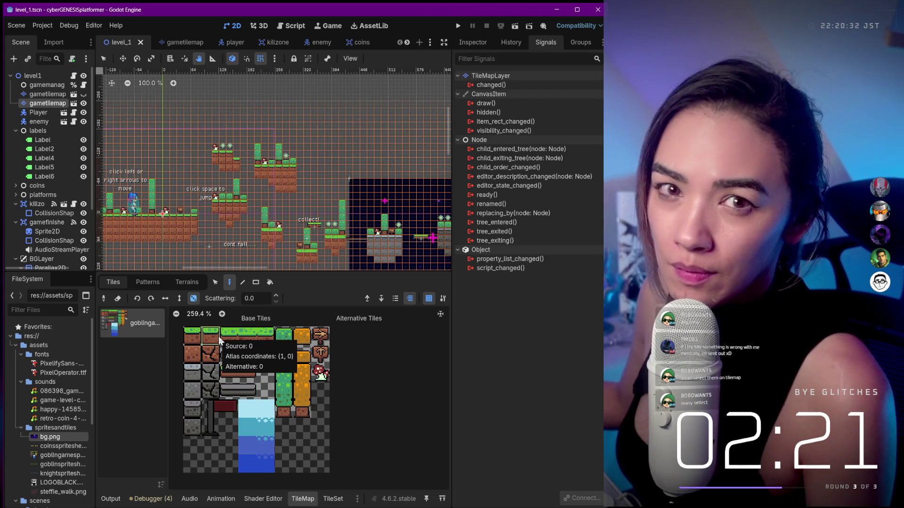
{"action": "left_click", "coordinate": [218, 337]}
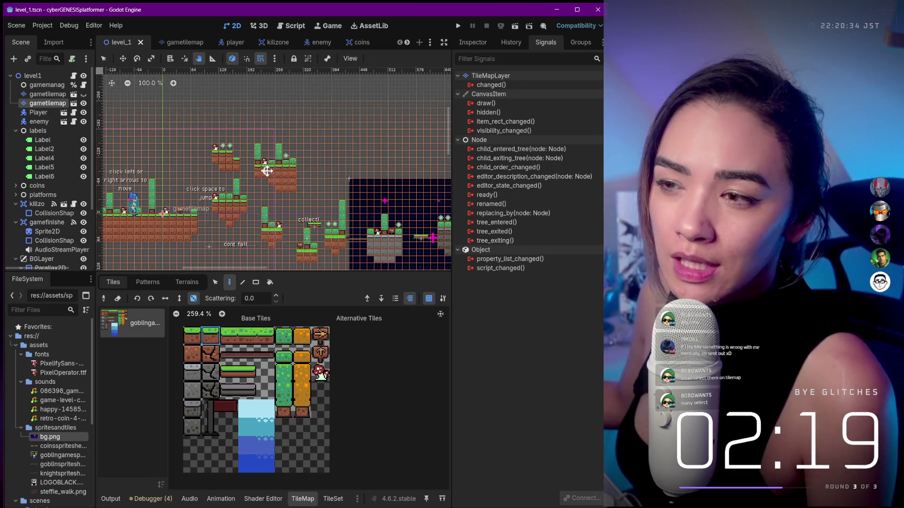
{"action": "scroll", "coordinate": [213, 193], "scroll_direction": "up", "scroll_amount": 4}
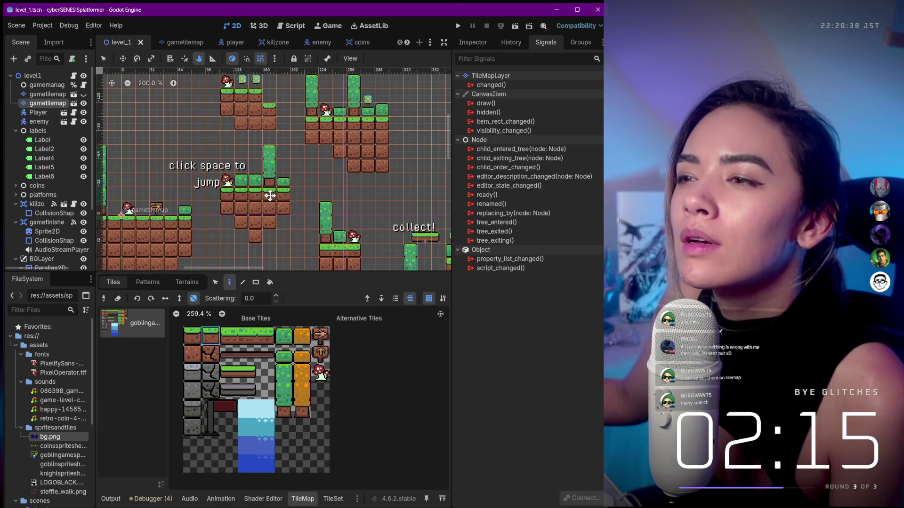
Check the snapping options, then group the gametilemap's children
{"action": "left_click_drag", "start_coordinate": [265, 195], "coordinate": [285, 194]}
{"action": "right_click", "coordinate": [286, 194]}
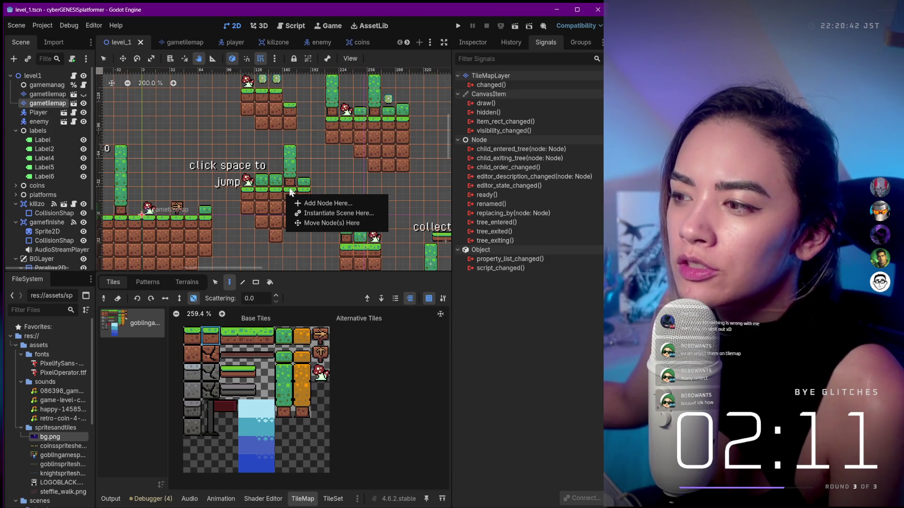
{"action": "left_click", "coordinate": [274, 59]}
{"action": "left_click", "coordinate": [274, 58]}
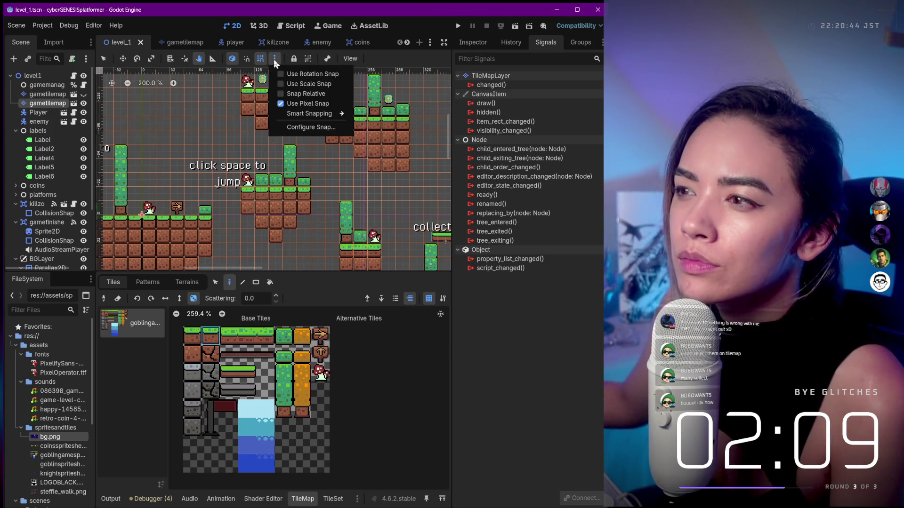
{"action": "left_click", "coordinate": [274, 60]}
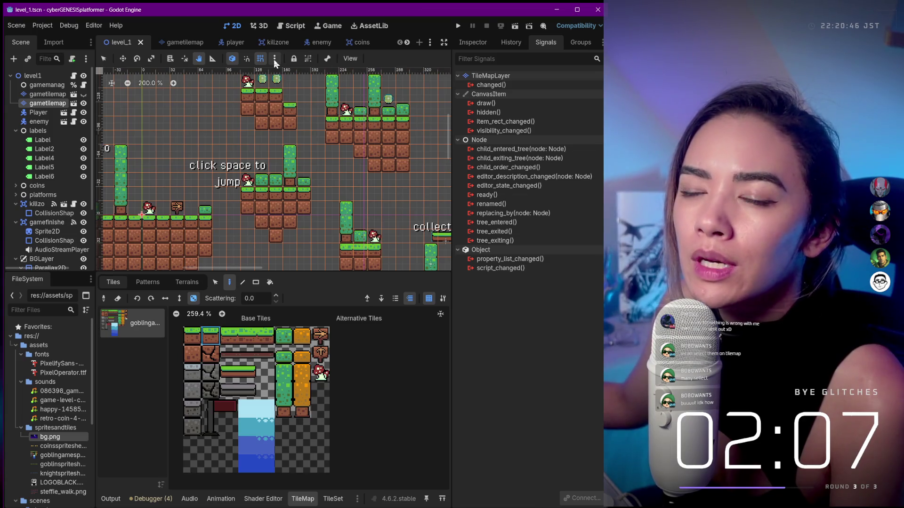
{"action": "left_click", "coordinate": [275, 59]}
{"action": "left_click", "coordinate": [275, 59]}
{"action": "left_click", "coordinate": [311, 63]}
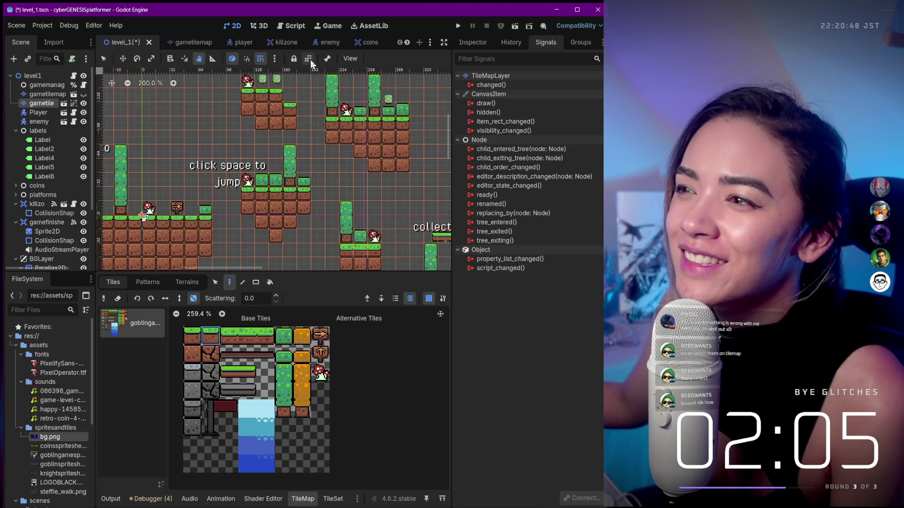
{"action": "scroll", "coordinate": [282, 108], "scroll_direction": "up", "scroll_amount": 2}
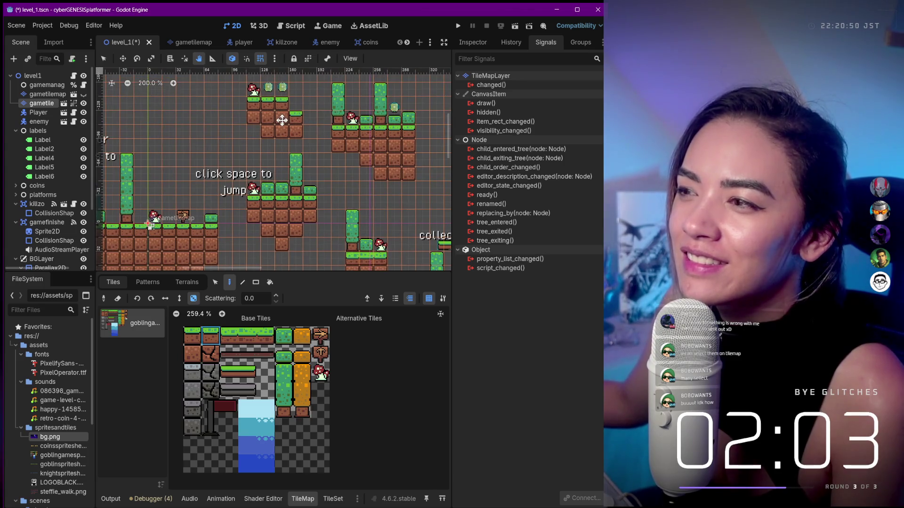
{"action": "scroll", "coordinate": [282, 108], "scroll_direction": "up", "scroll_amount": 1}
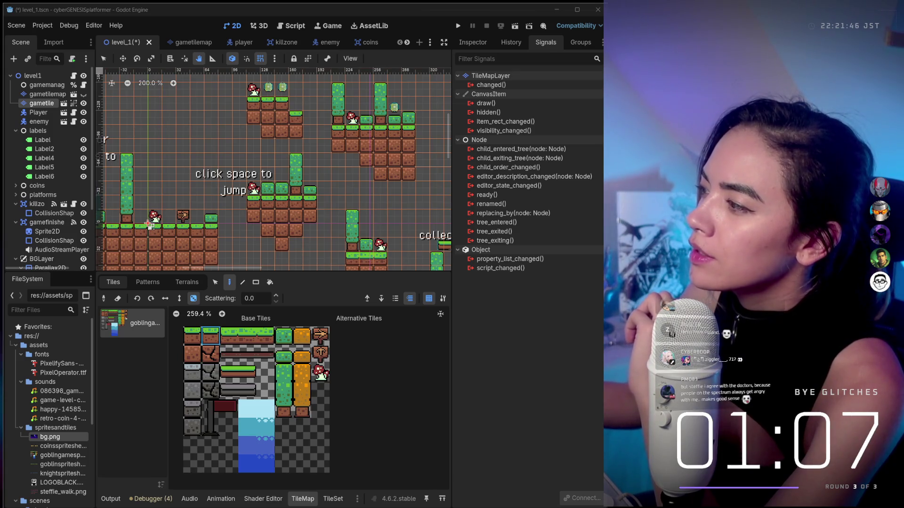
Use the Move tool to shift the tile layer slightly left
{"action": "left_click_drag", "start_coordinate": [171, 122], "coordinate": [183, 131]}
{"action": "scroll", "coordinate": [182, 131], "scroll_direction": "down", "scroll_amount": 10}
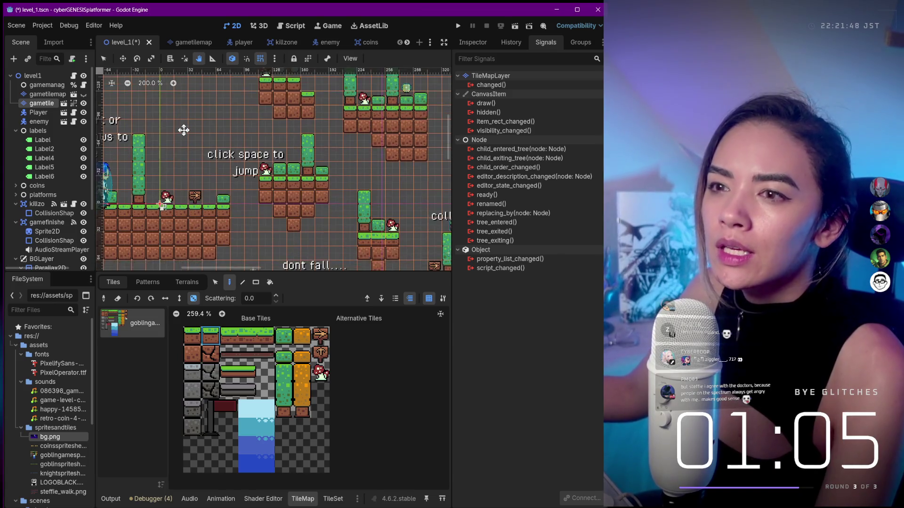
{"action": "left_click", "coordinate": [107, 60]}
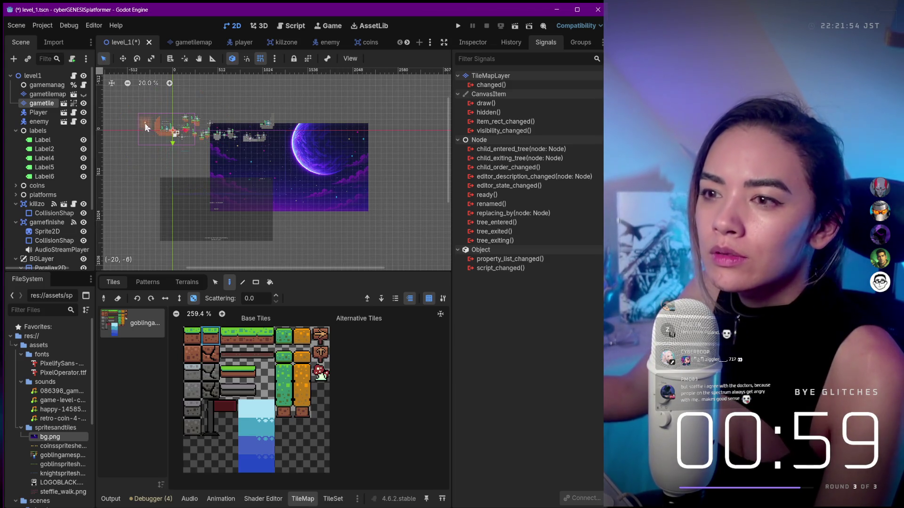
{"action": "scroll", "coordinate": [145, 123], "scroll_direction": "up", "scroll_amount": 10}
{"action": "scroll", "coordinate": [145, 123], "scroll_direction": "down", "scroll_amount": 6}
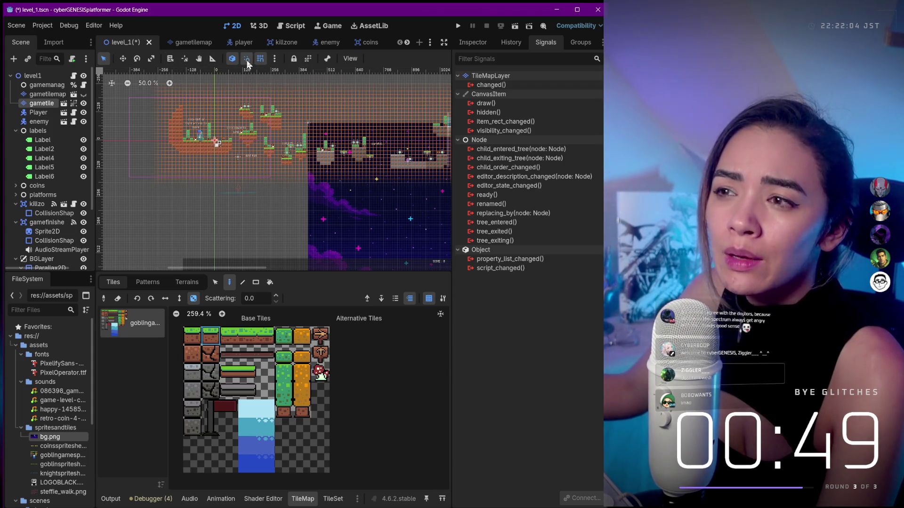
{"action": "left_click", "coordinate": [121, 57]}
{"action": "left_click_drag", "start_coordinate": [182, 119], "coordinate": [247, 121]}
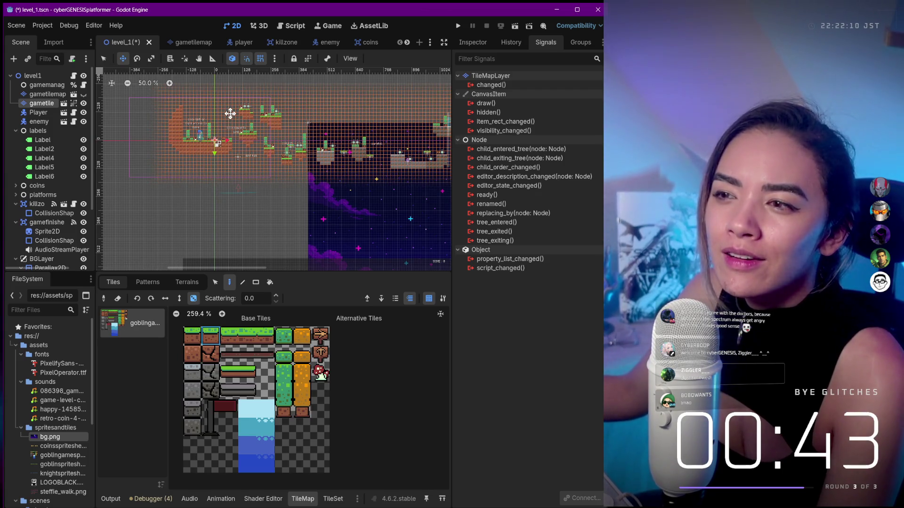
Nudge the tile layer, then paint and undo ground tiles near the jump label
{"action": "scroll", "coordinate": [233, 117], "scroll_direction": "up", "scroll_amount": 4}
{"action": "scroll", "coordinate": [254, 135], "scroll_direction": "down", "scroll_amount": 2}
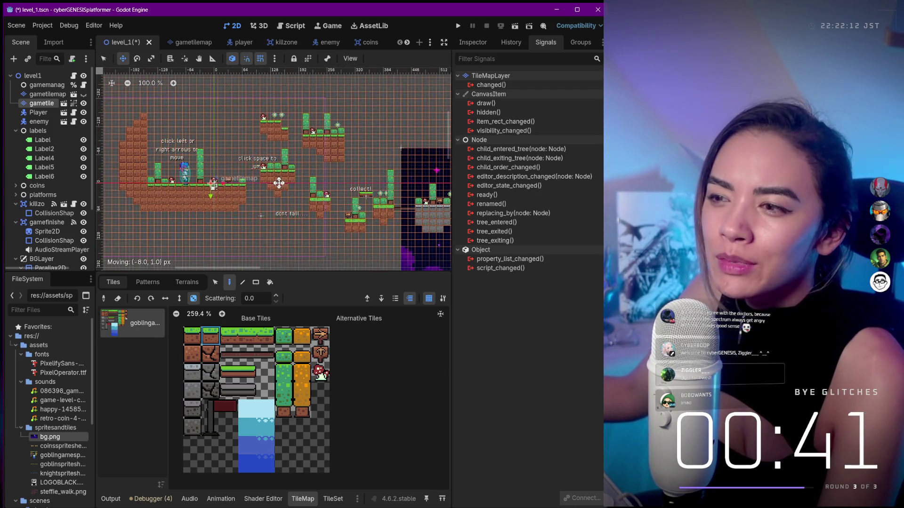
{"action": "right_click", "coordinate": [272, 151]}
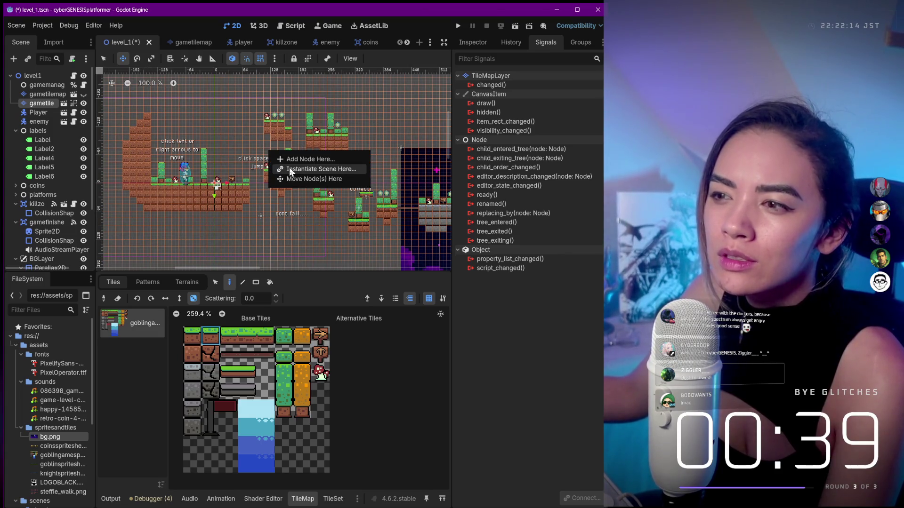
{"action": "key", "text": "Escape"}
{"action": "left_click_drag", "start_coordinate": [308, 159], "coordinate": [317, 179]}
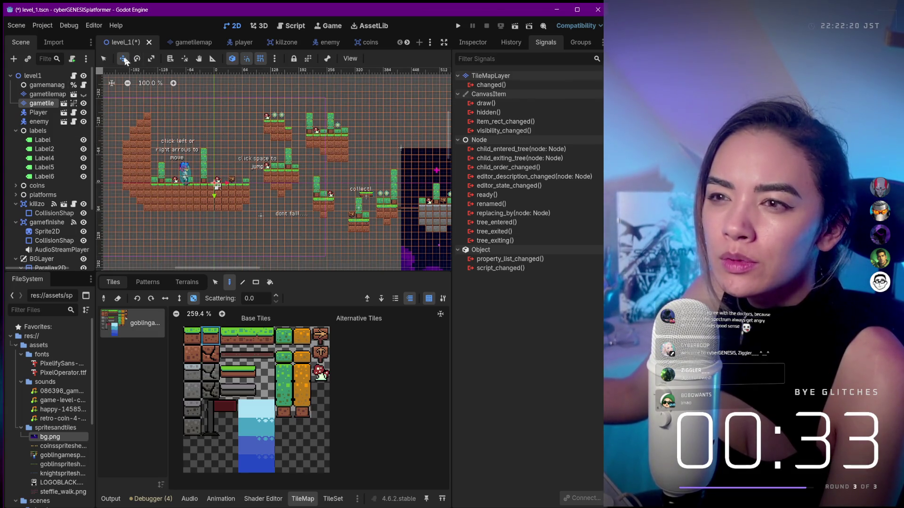
{"action": "mouse_move", "coordinate": [258, 155]}
{"action": "left_mouse_down"}
{"action": "mouse_move", "coordinate": [258, 187]}
{"action": "mouse_move", "coordinate": [307, 207]}
{"action": "left_mouse_up"}
{"action": "key", "text": "ctrl+z"}
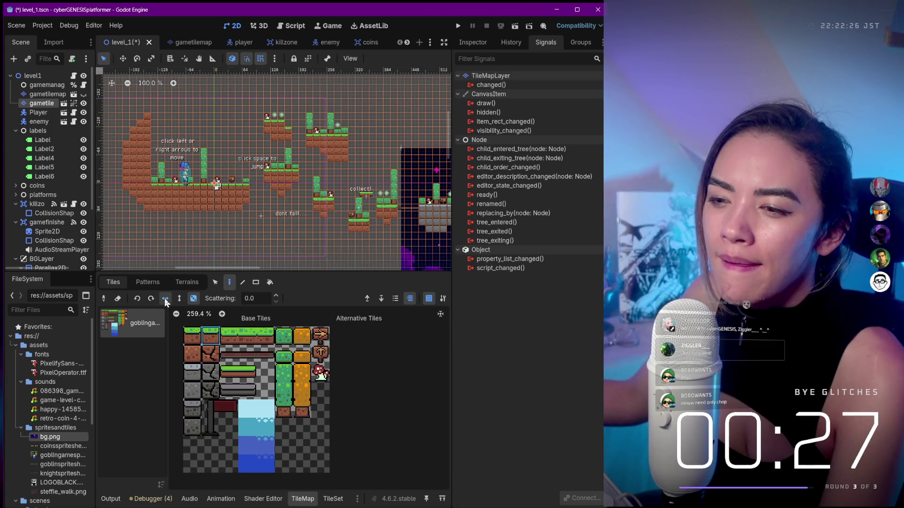
Set the TileMap eraser to Rect mode, undoing a mistaken 7x6 block erase
{"action": "left_click", "coordinate": [115, 301]}
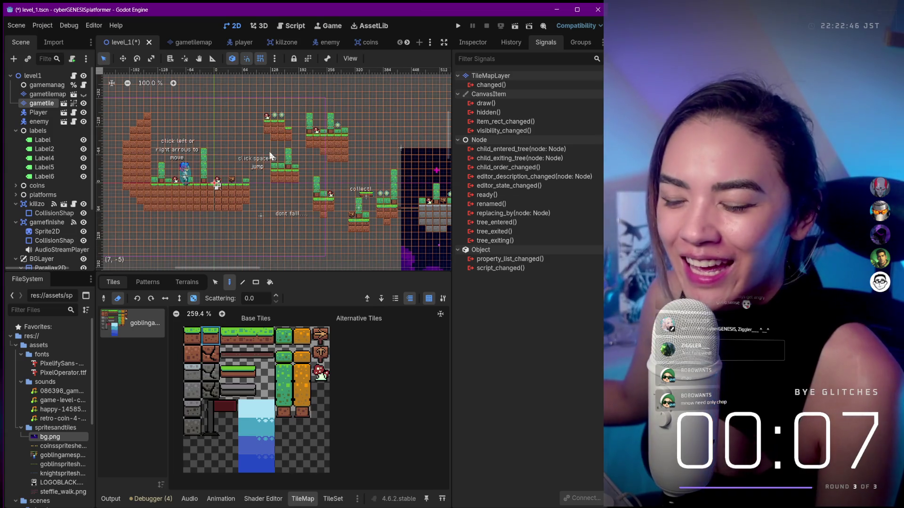
{"action": "left_click", "coordinate": [195, 333]}
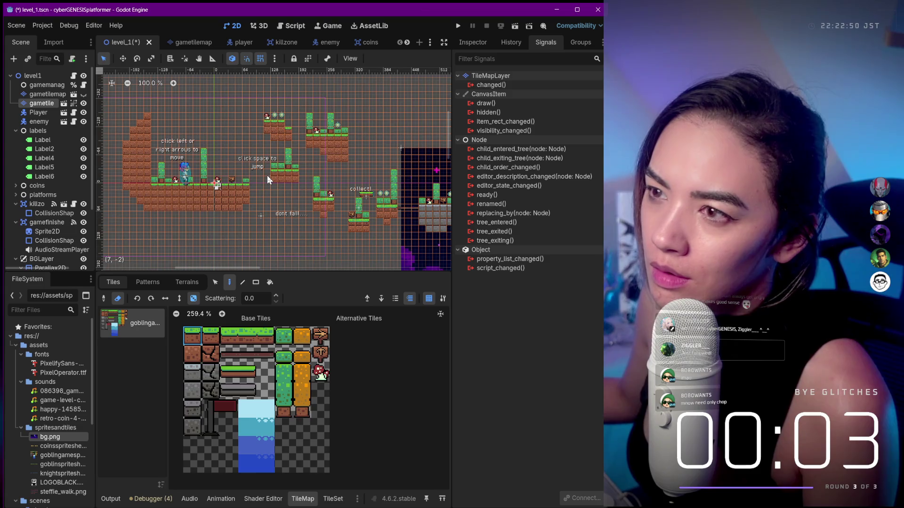
{"action": "left_click", "coordinate": [119, 299]}
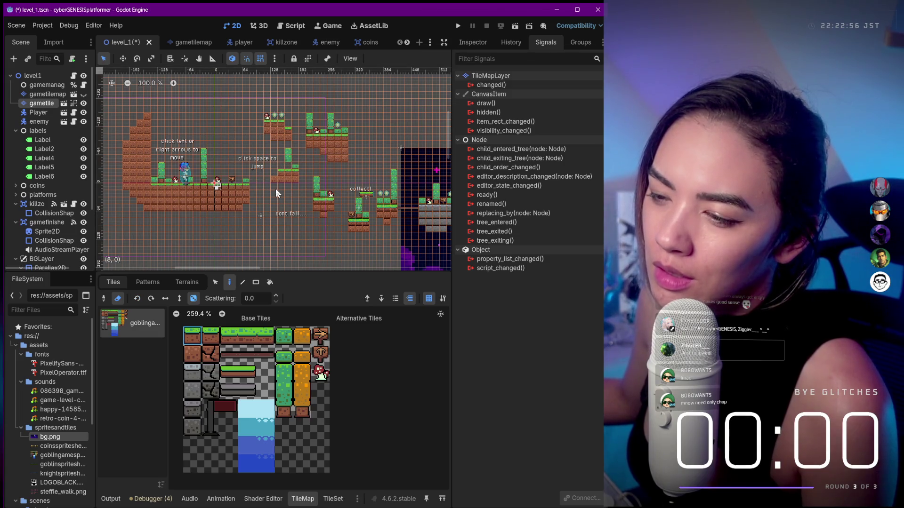
{"action": "key", "text": "ctrl+z"}
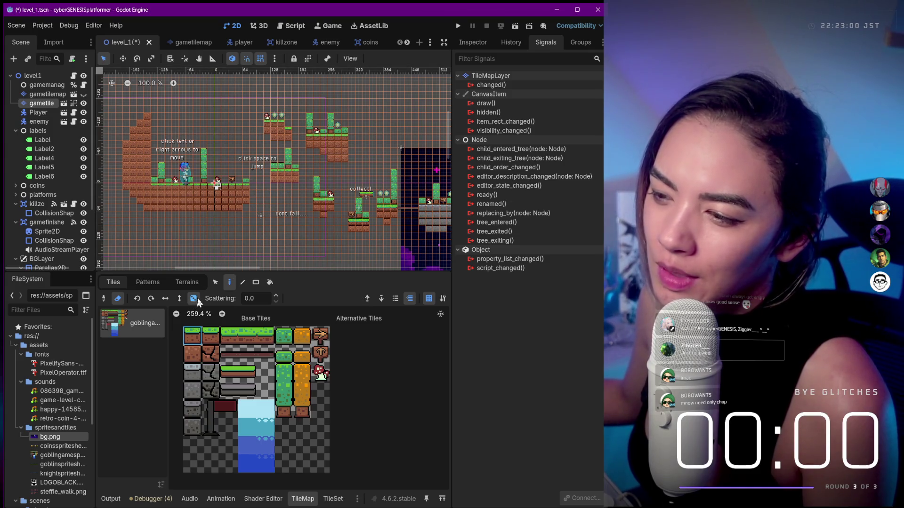
{"action": "left_click", "coordinate": [255, 282]}
{"action": "left_click_drag", "start_coordinate": [271, 214], "coordinate": [111, 108]}
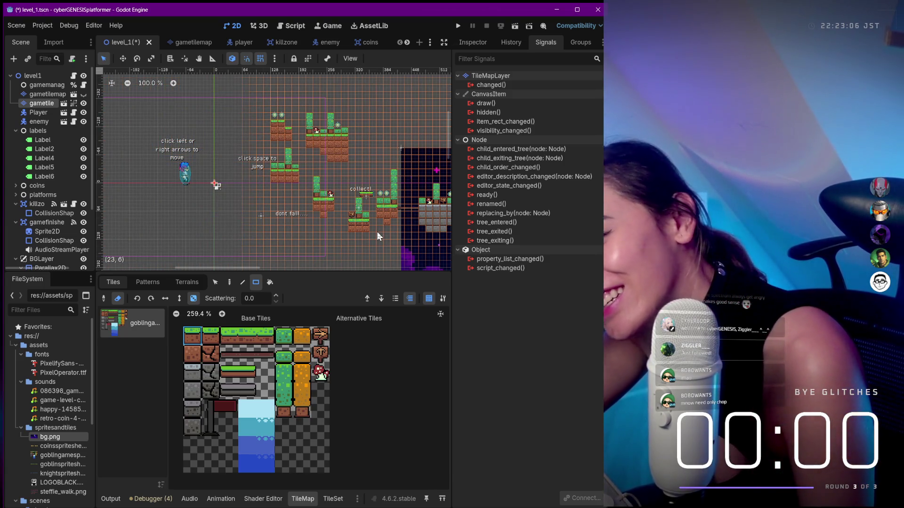
{"action": "key", "text": "ctrl+z"}
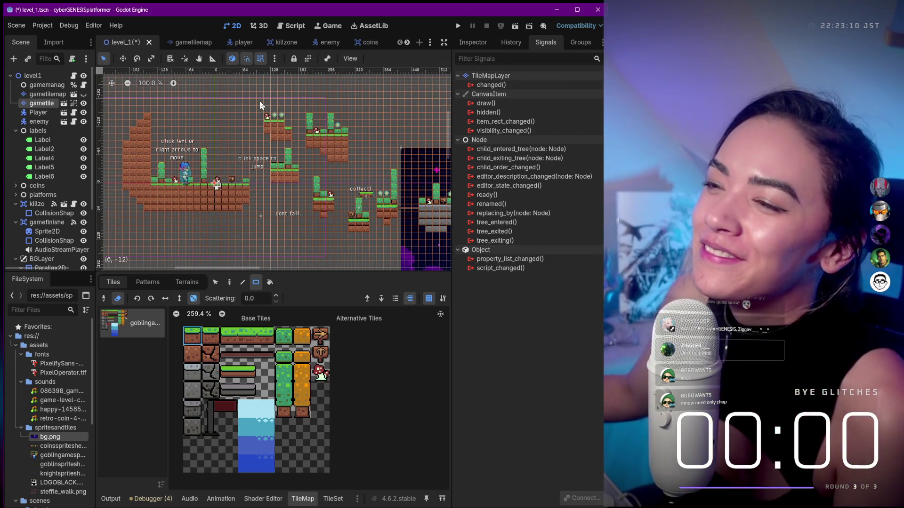
Erase the floating platform beneath the coins above 'click space to jump'
{"action": "left_click_drag", "start_coordinate": [261, 104], "coordinate": [292, 139]}
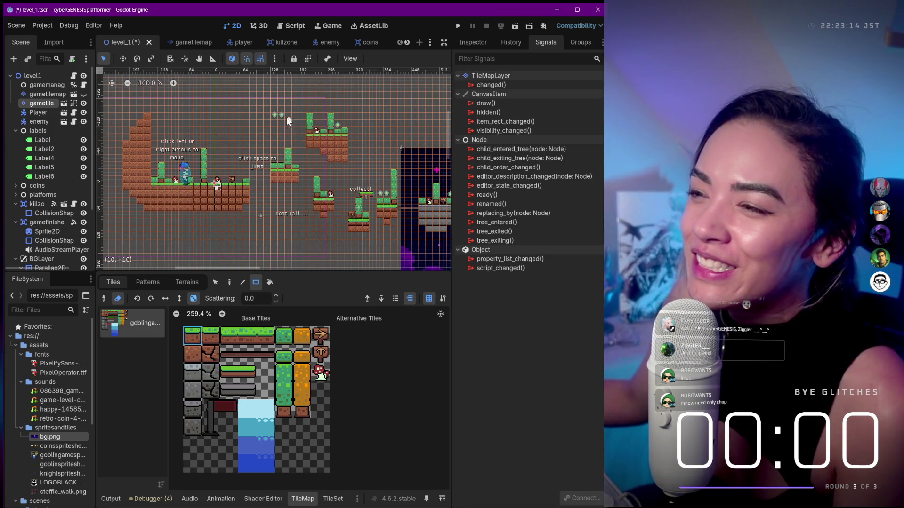
{"action": "scroll", "coordinate": [304, 129], "scroll_direction": "down", "scroll_amount": 5}
{"action": "mouse_move", "coordinate": [304, 129]}
{"action": "left_mouse_down"}
{"action": "mouse_move", "coordinate": [352, 221]}
{"action": "mouse_move", "coordinate": [282, 244]}
{"action": "left_mouse_up"}
{"action": "scroll", "coordinate": [245, 159], "scroll_direction": "up", "scroll_amount": 5}
{"action": "scroll", "coordinate": [245, 159], "scroll_direction": "down", "scroll_amount": 2}
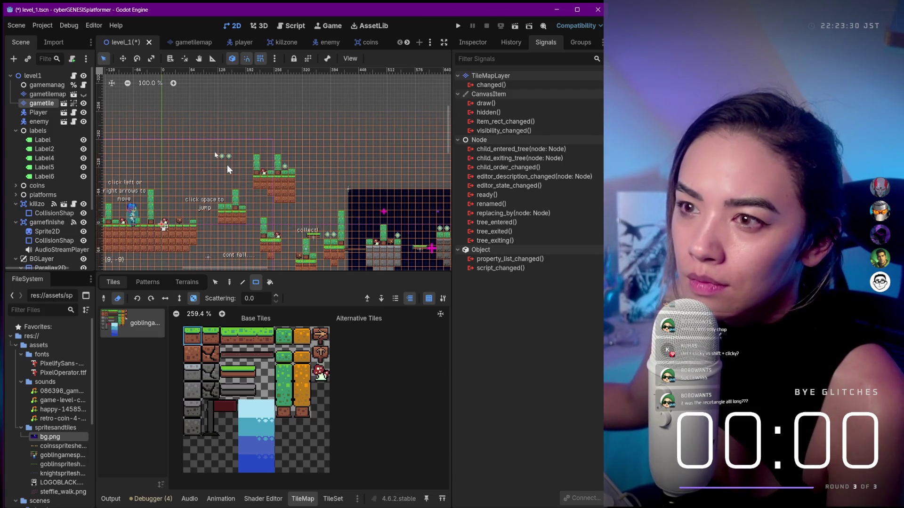
Turn off the random-tile dice toggle and choose the Rect painting tool
{"action": "left_click", "coordinate": [194, 299]}
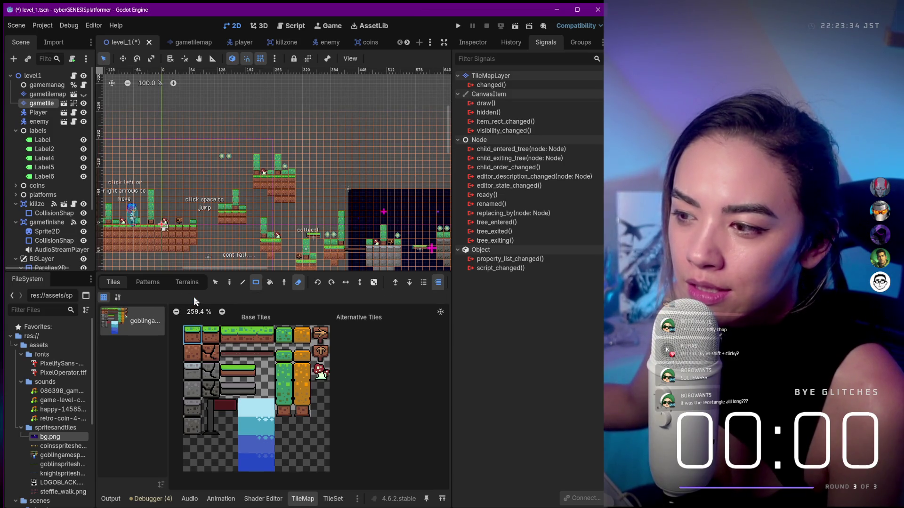
{"action": "left_click", "coordinate": [217, 282]}
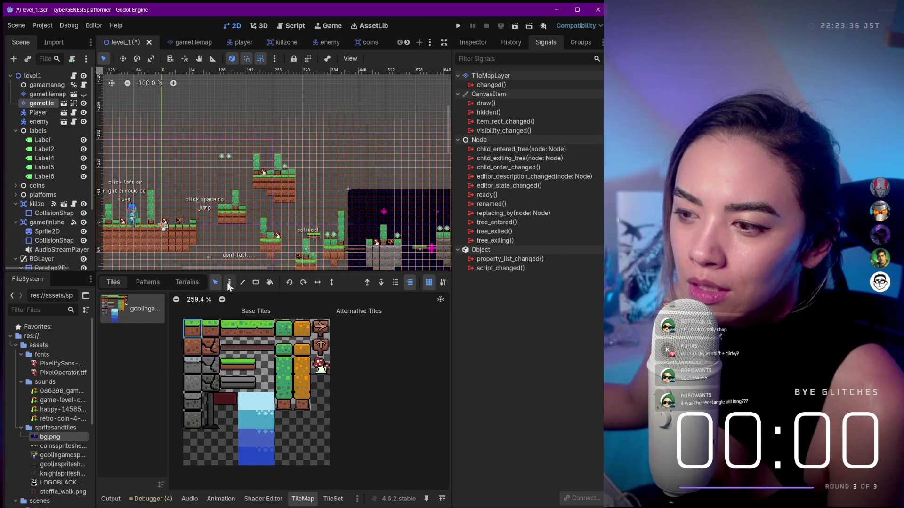
{"action": "left_click", "coordinate": [229, 284]}
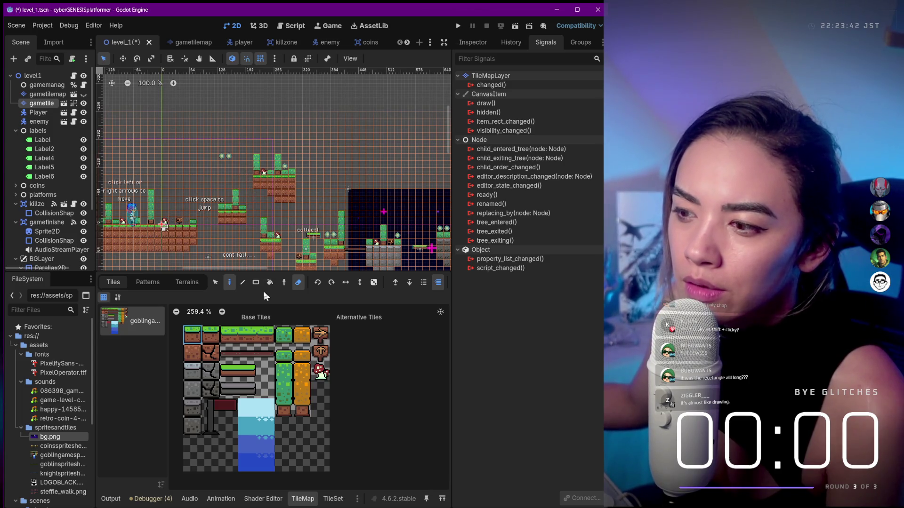
{"action": "left_click", "coordinate": [256, 286]}
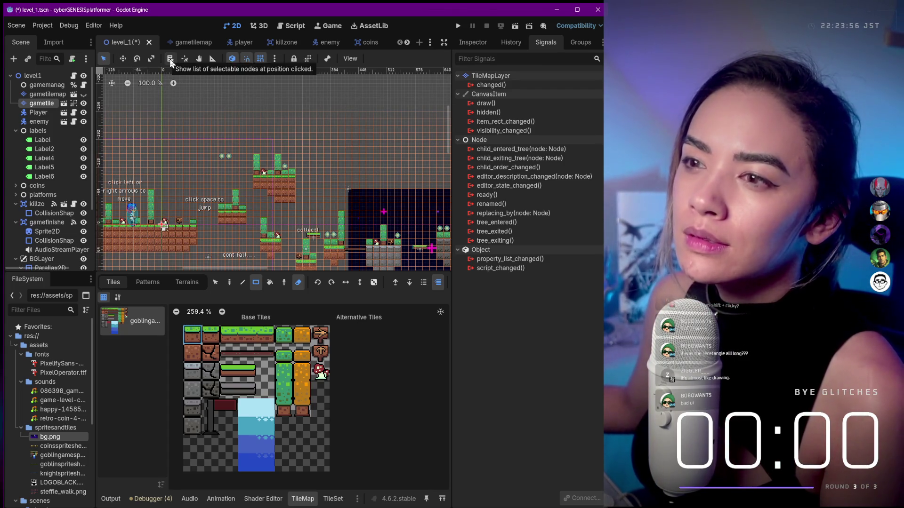
{"action": "scroll", "coordinate": [303, 188], "scroll_direction": "down", "scroll_amount": 5}
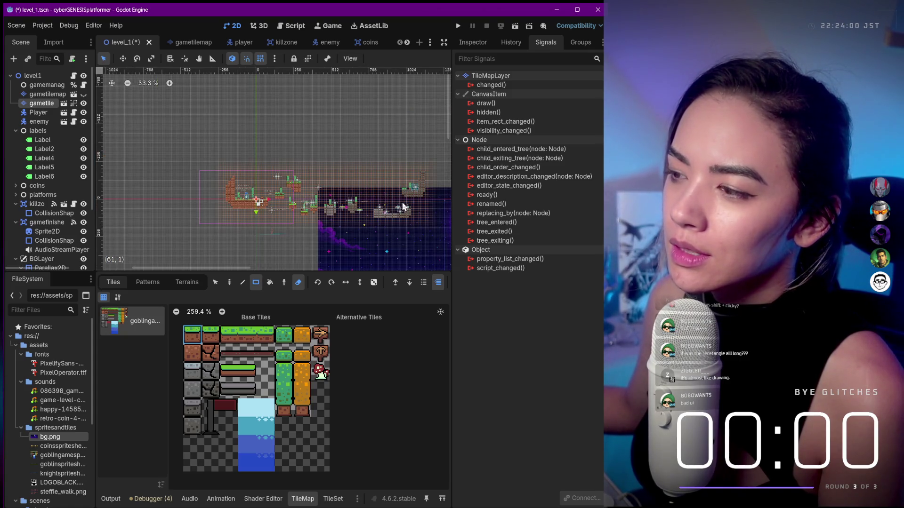
{"action": "scroll", "coordinate": [402, 206], "scroll_direction": "up", "scroll_amount": 4}
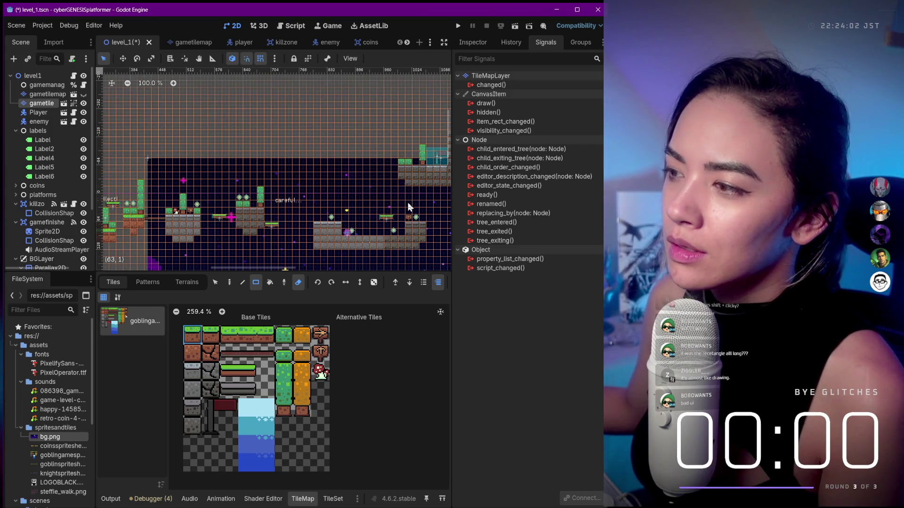
{"action": "scroll", "coordinate": [408, 206], "scroll_direction": "down", "scroll_amount": 2}
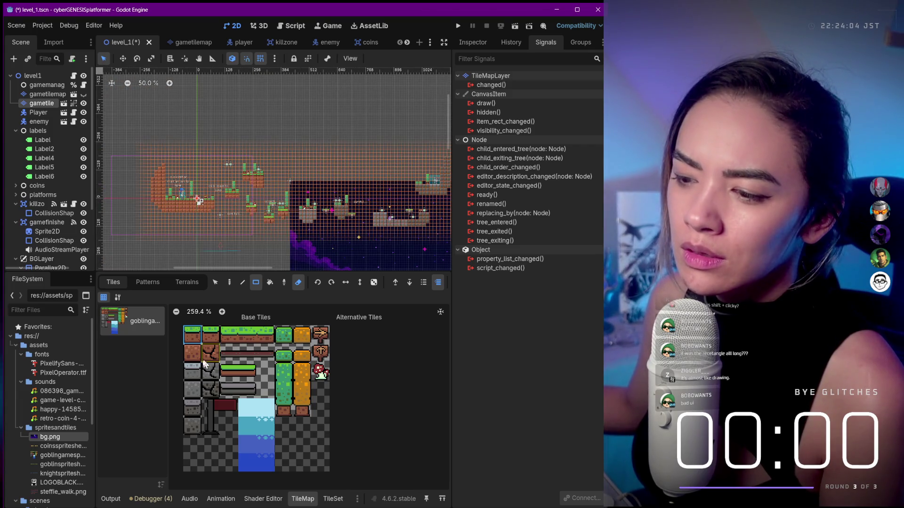
Choose the grey stone tile, disable the eraser, and rectangle-paint stone over the left brick wall
{"action": "left_click", "coordinate": [192, 370]}
{"action": "scroll", "coordinate": [160, 178], "scroll_direction": "up", "scroll_amount": 2}
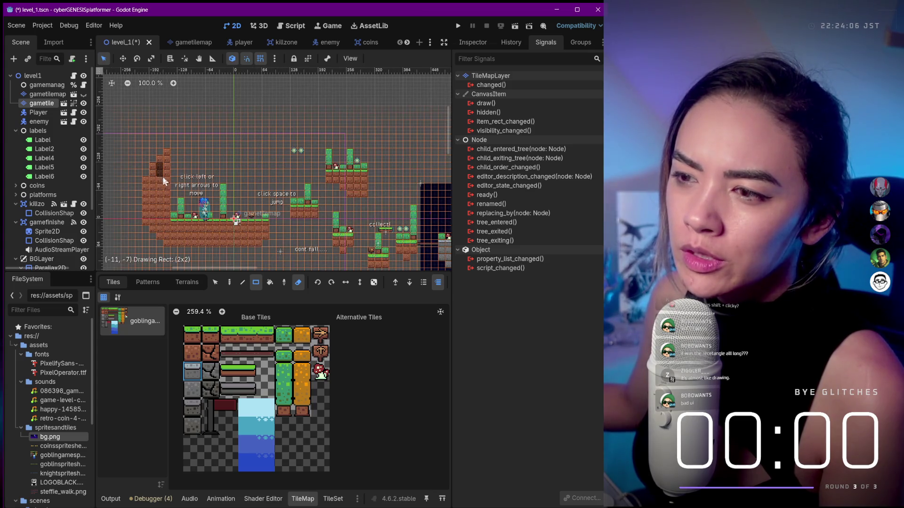
{"action": "left_click_drag", "start_coordinate": [162, 177], "coordinate": [165, 179]}
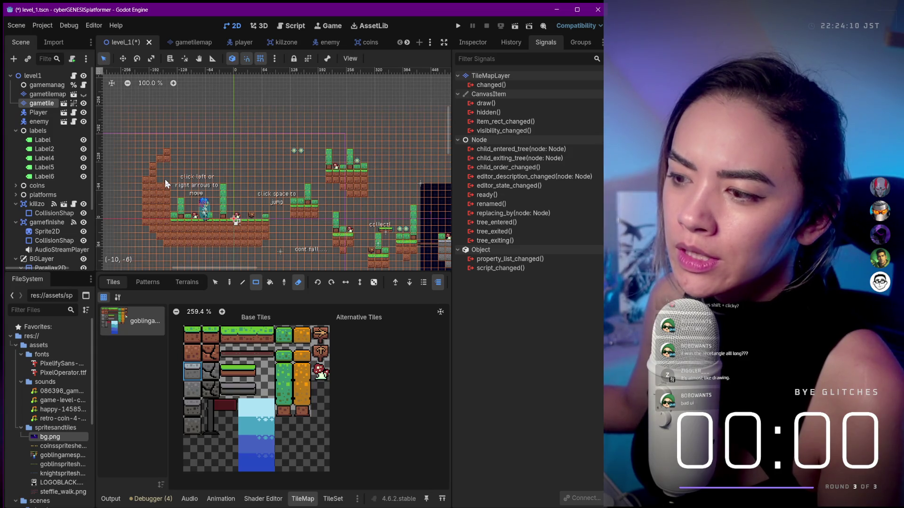
{"action": "left_click", "coordinate": [297, 282]}
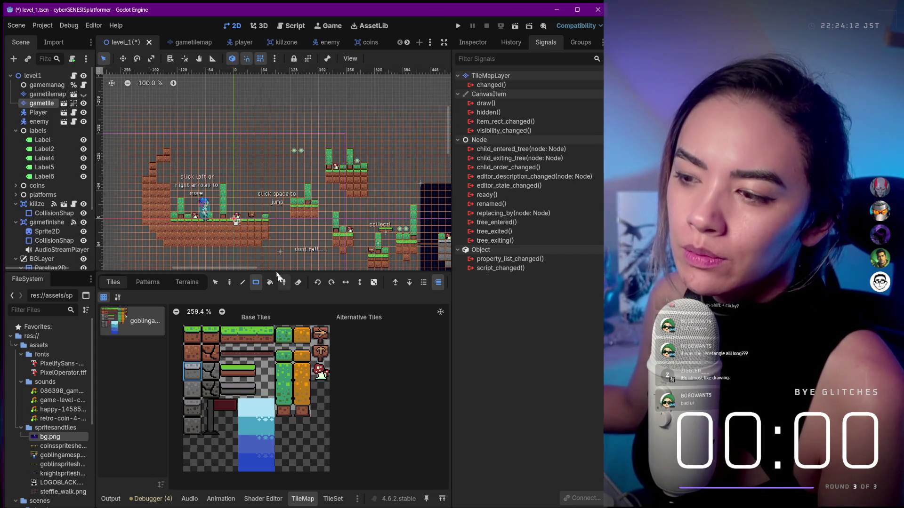
{"action": "left_click_drag", "start_coordinate": [160, 166], "coordinate": [160, 179]}
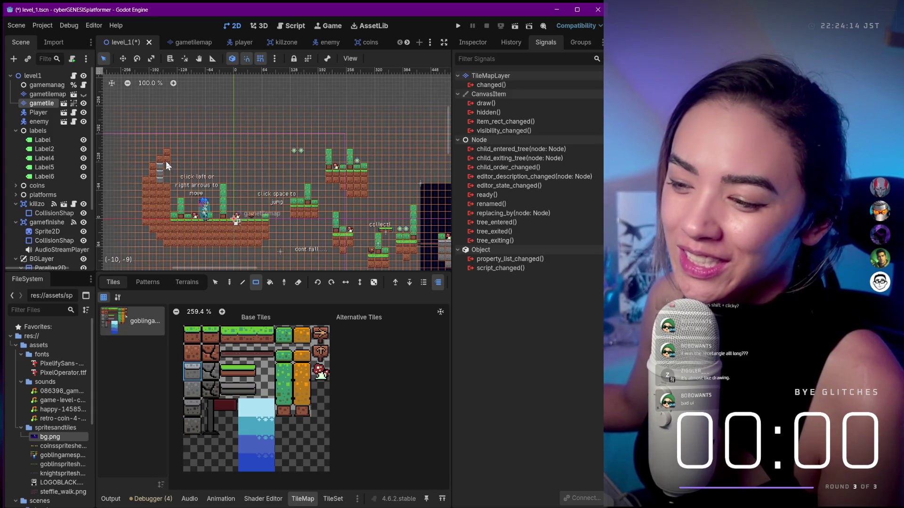
{"action": "left_click", "coordinate": [193, 391]}
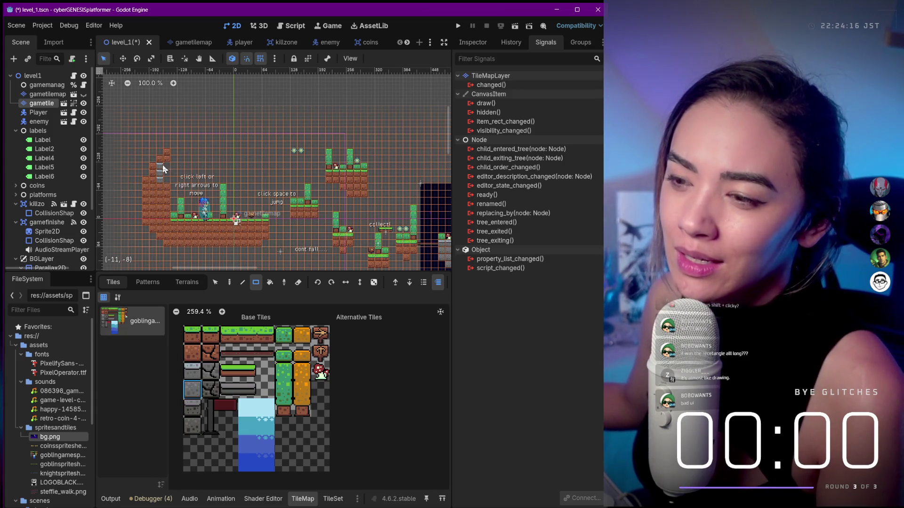
{"action": "mouse_move", "coordinate": [168, 154]}
{"action": "left_mouse_down"}
{"action": "mouse_move", "coordinate": [161, 194]}
{"action": "mouse_move", "coordinate": [154, 184]}
{"action": "mouse_move", "coordinate": [165, 219]}
{"action": "mouse_move", "coordinate": [146, 206]}
{"action": "mouse_move", "coordinate": [146, 221]}
{"action": "mouse_move", "coordinate": [173, 236]}
{"action": "mouse_move", "coordinate": [265, 237]}
{"action": "mouse_move", "coordinate": [251, 222]}
{"action": "mouse_move", "coordinate": [188, 222]}
{"action": "left_mouse_up"}
{"action": "left_click", "coordinate": [192, 371]}
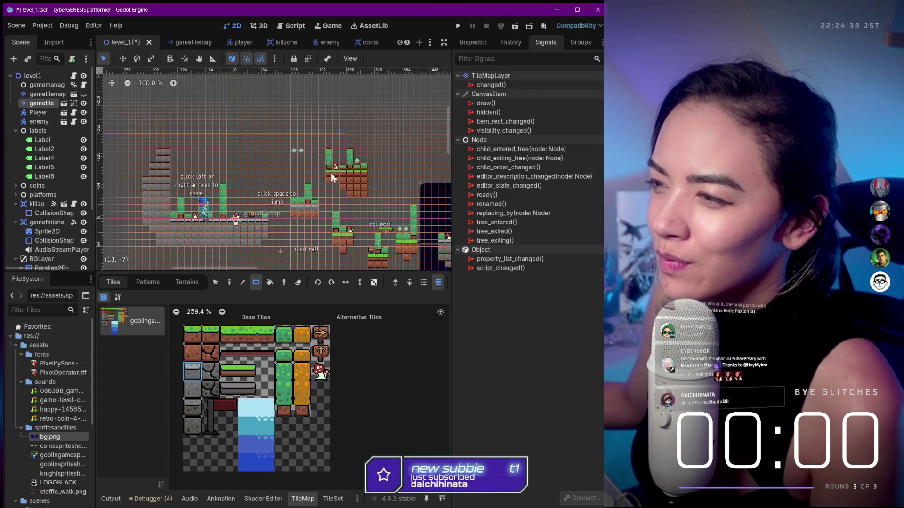
{"action": "scroll", "coordinate": [332, 178], "scroll_direction": "up", "scroll_amount": 4}
Paint a stone block over the platform's dirt and repaint its six bottom-row tiles as stone
{"action": "mouse_move", "coordinate": [292, 177]}
{"action": "left_mouse_down"}
{"action": "mouse_move", "coordinate": [358, 190]}
{"action": "mouse_move", "coordinate": [347, 189]}
{"action": "left_mouse_up"}
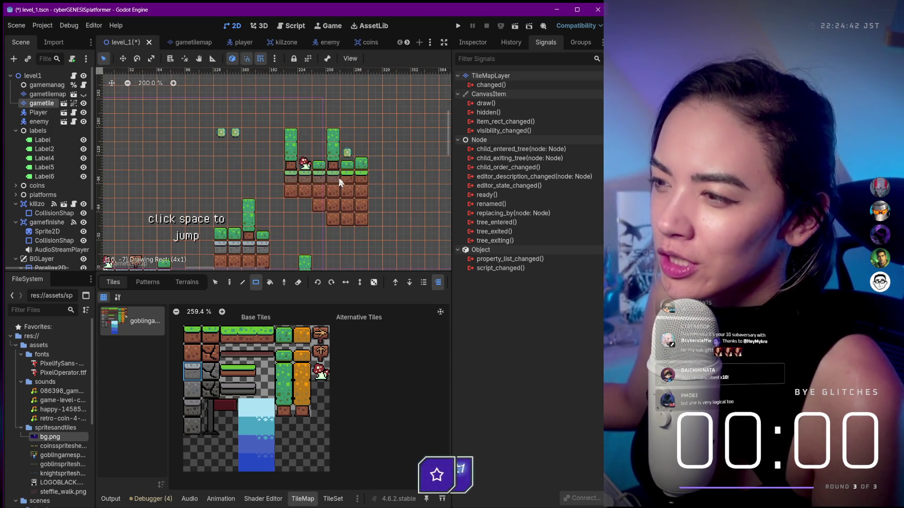
{"action": "key", "text": "ctrl+z"}
{"action": "left_click", "coordinate": [192, 389]}
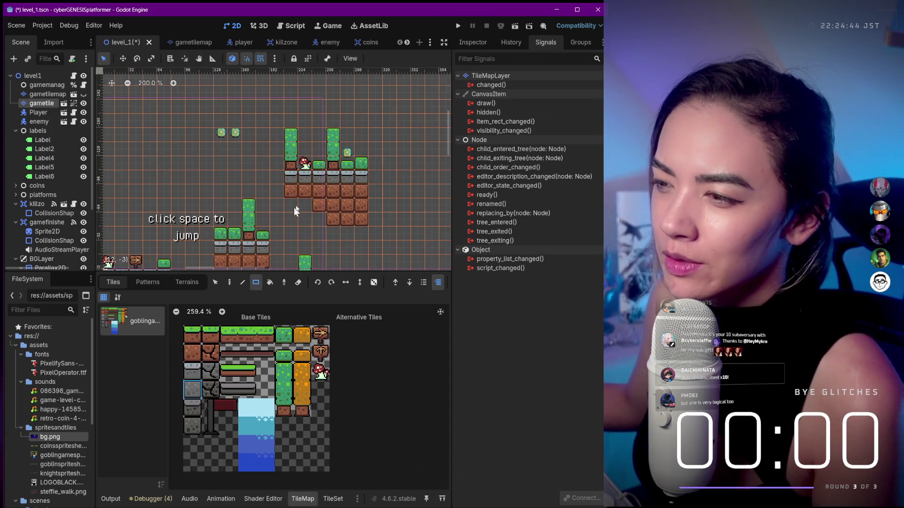
{"action": "mouse_move", "coordinate": [295, 196]}
{"action": "left_mouse_down"}
{"action": "mouse_move", "coordinate": [355, 196]}
{"action": "mouse_move", "coordinate": [360, 214]}
{"action": "left_mouse_up"}
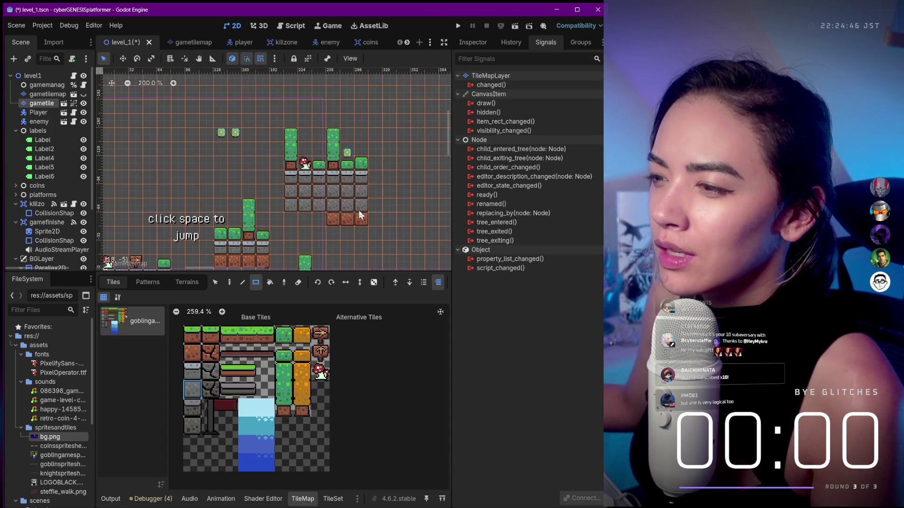
{"action": "left_click", "coordinate": [347, 220]}
{"action": "left_click", "coordinate": [333, 219]}
{"action": "left_click", "coordinate": [361, 220]}
{"action": "left_click", "coordinate": [319, 220]}
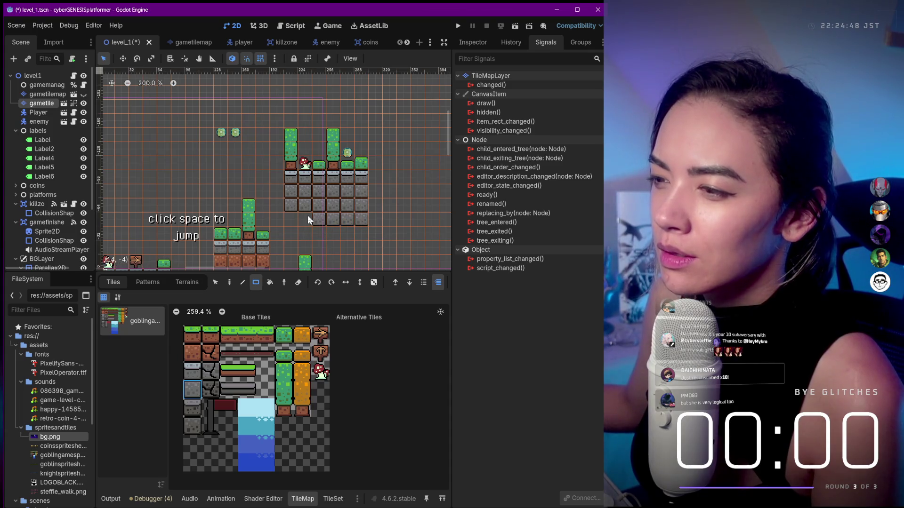
{"action": "left_click", "coordinate": [305, 219]}
{"action": "left_click", "coordinate": [293, 221]}
{"action": "scroll", "coordinate": [323, 202], "scroll_direction": "down", "scroll_amount": 2}
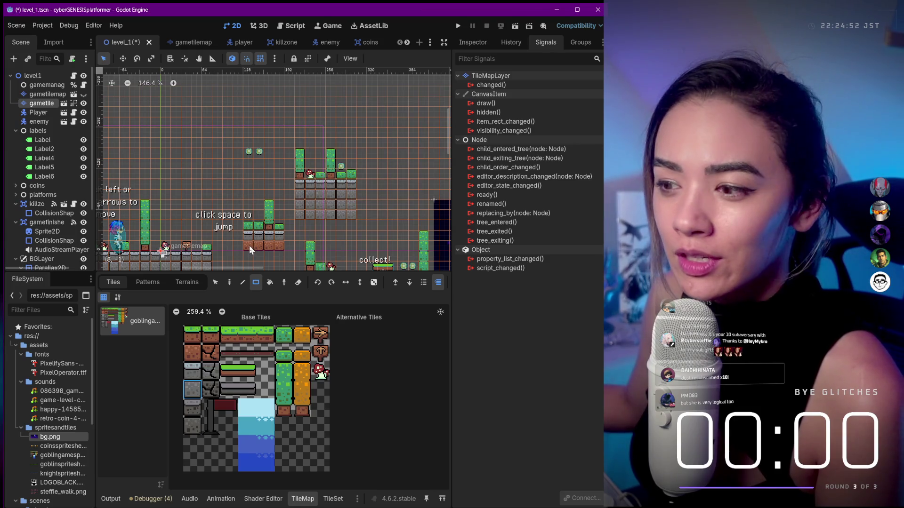
Repaint a row of dirt as stone, then stone the mid-level platform on the right
{"action": "left_click_drag", "start_coordinate": [250, 245], "coordinate": [276, 246]}
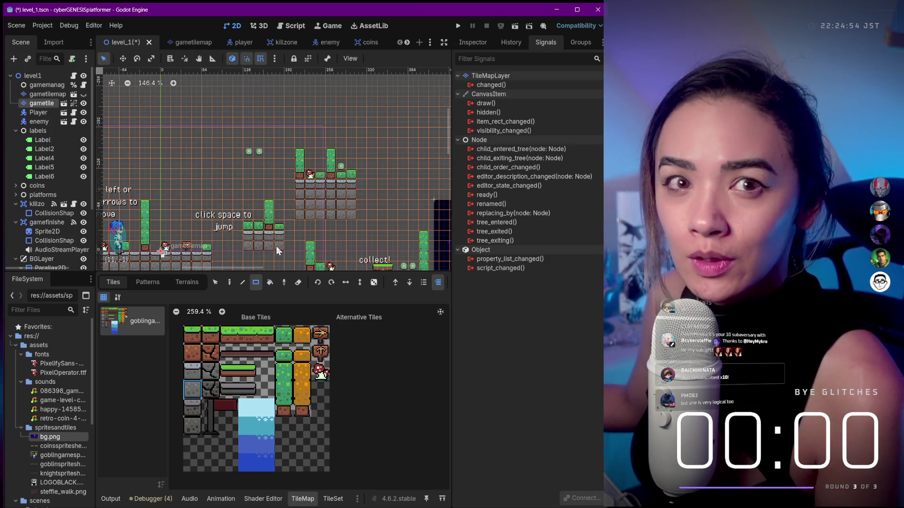
{"action": "scroll", "coordinate": [361, 247], "scroll_direction": "down", "scroll_amount": 6}
{"action": "mouse_move", "coordinate": [361, 247]}
{"action": "left_mouse_down"}
{"action": "mouse_move", "coordinate": [303, 167]}
{"action": "mouse_move", "coordinate": [305, 197]}
{"action": "mouse_move", "coordinate": [308, 171]}
{"action": "left_mouse_up"}
{"action": "scroll", "coordinate": [305, 196], "scroll_direction": "up", "scroll_amount": 2}
{"action": "scroll", "coordinate": [314, 205], "scroll_direction": "up", "scroll_amount": 4}
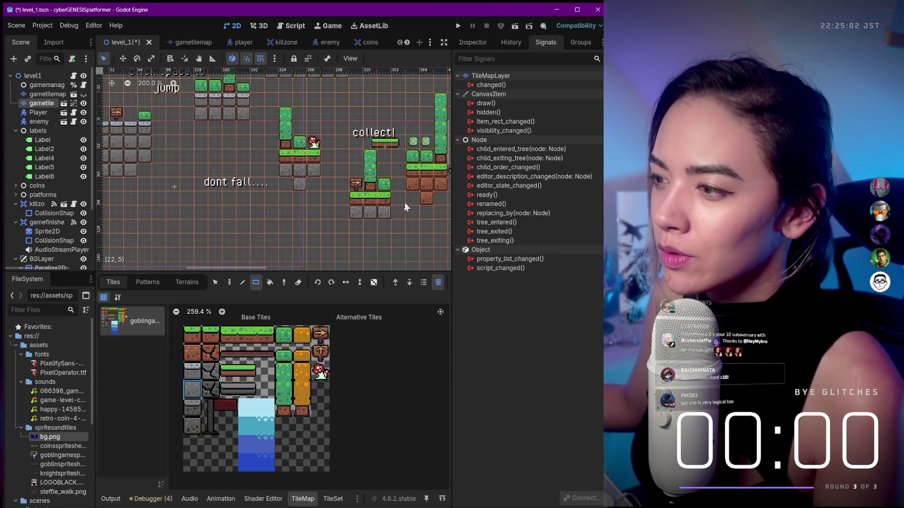
{"action": "left_click_drag", "start_coordinate": [422, 233], "coordinate": [352, 237]}
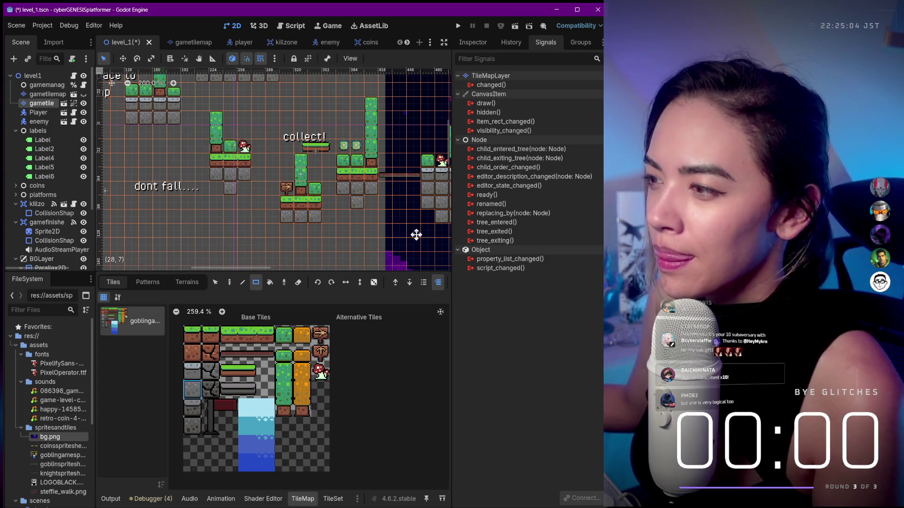
{"action": "scroll", "coordinate": [362, 200], "scroll_direction": "down", "scroll_amount": 3}
{"action": "scroll", "coordinate": [379, 211], "scroll_direction": "down", "scroll_amount": 3}
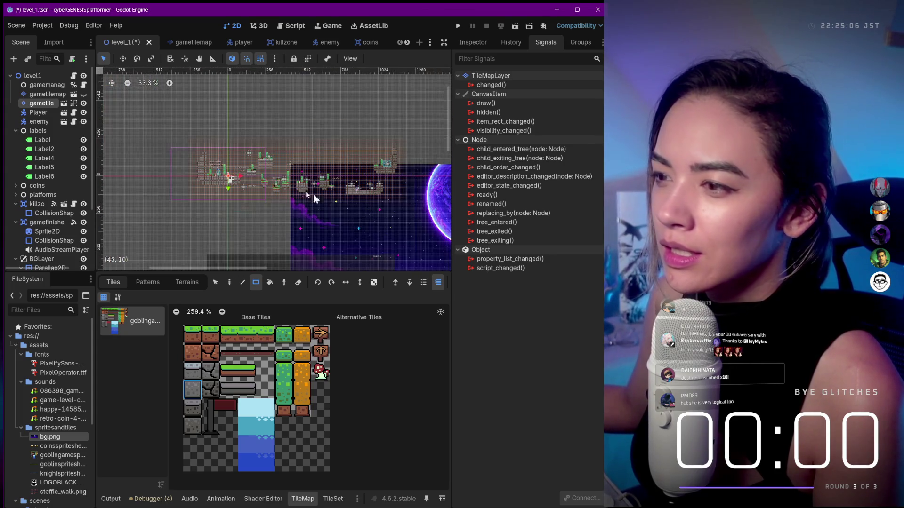
{"action": "scroll", "coordinate": [225, 162], "scroll_direction": "up", "scroll_amount": 3}
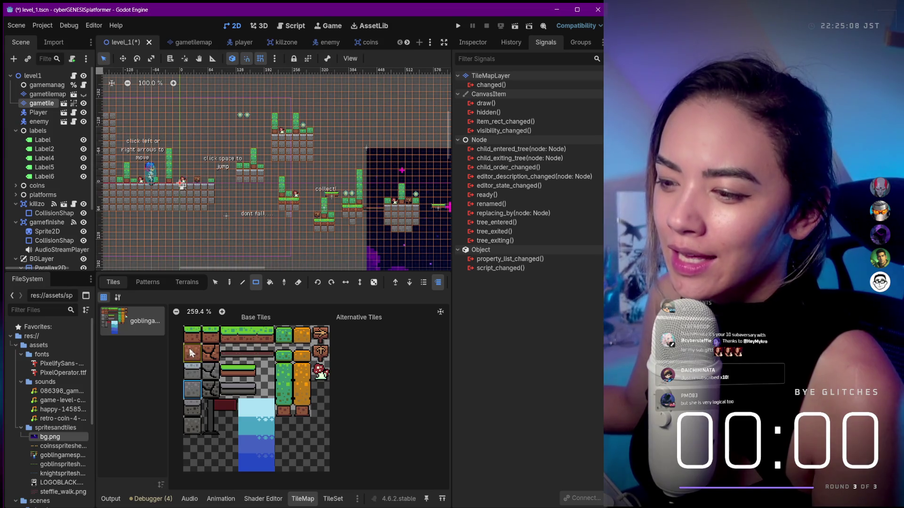
{"action": "left_click", "coordinate": [192, 371]}
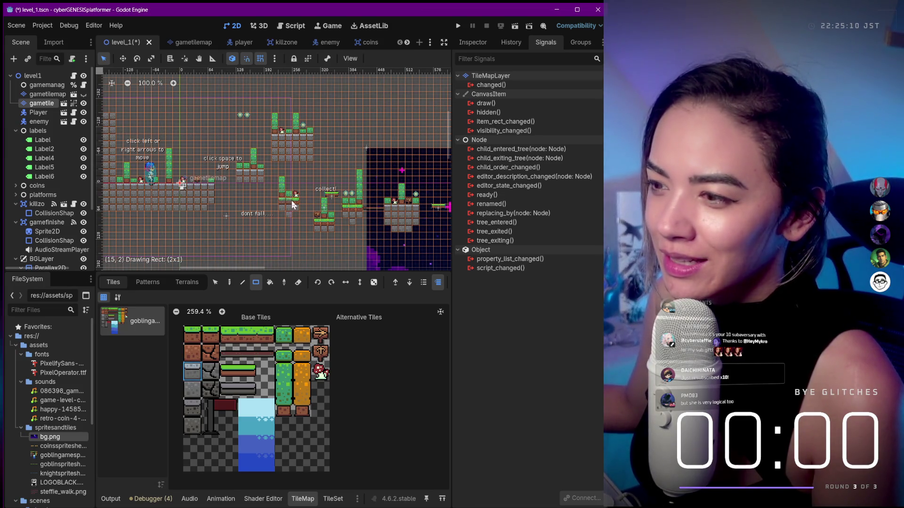
{"action": "left_click_drag", "start_coordinate": [321, 221], "coordinate": [358, 207]}
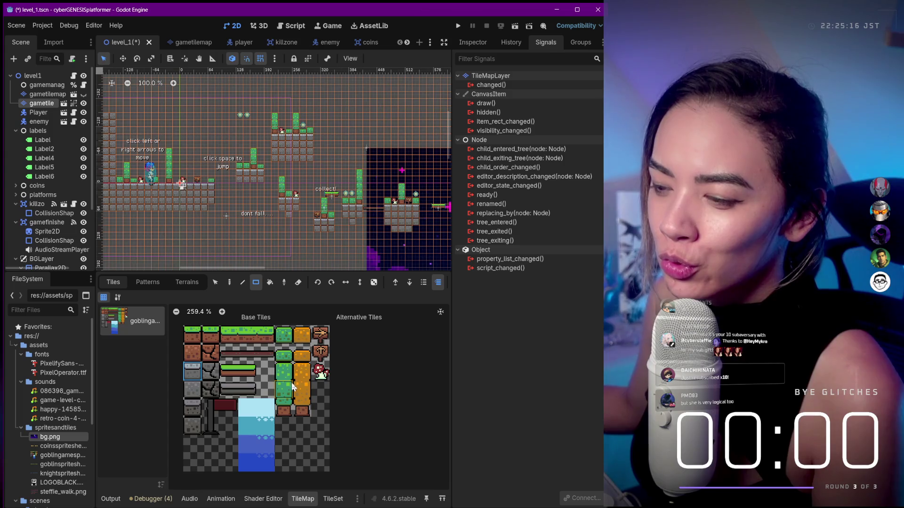
Pick an orange tile and Rect-paint a two-tile orange column with added orange pieces
{"action": "left_click", "coordinate": [302, 335]}
{"action": "left_click", "coordinate": [256, 282]}
{"action": "left_click_drag", "start_coordinate": [171, 151], "coordinate": [169, 172]}
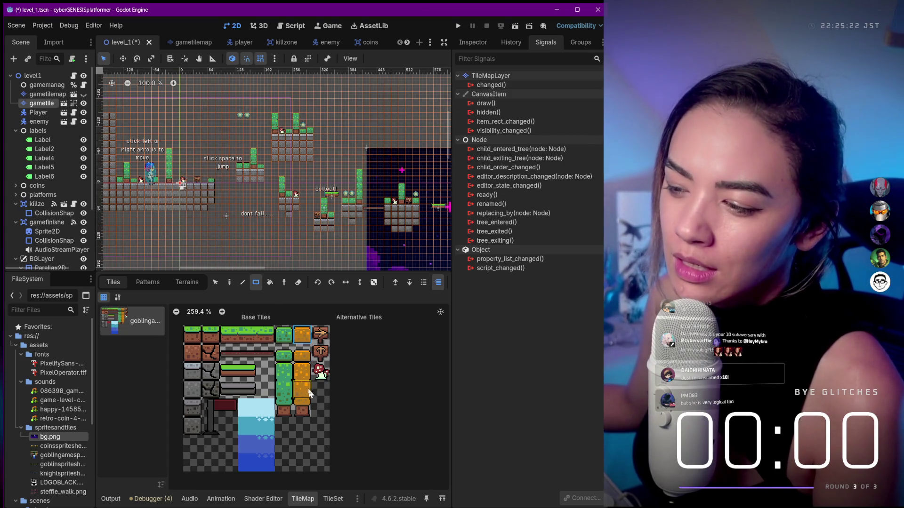
{"action": "left_click", "coordinate": [298, 376]}
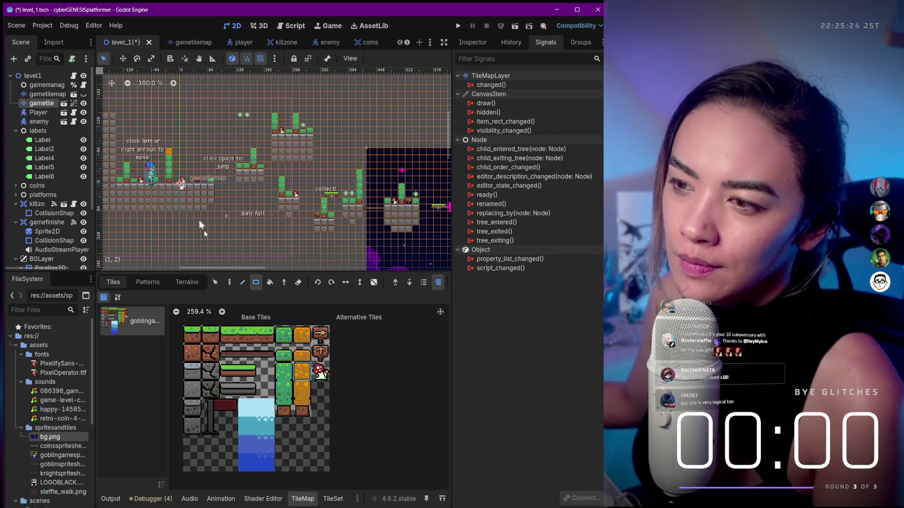
{"action": "left_click_drag", "start_coordinate": [171, 168], "coordinate": [171, 168]}
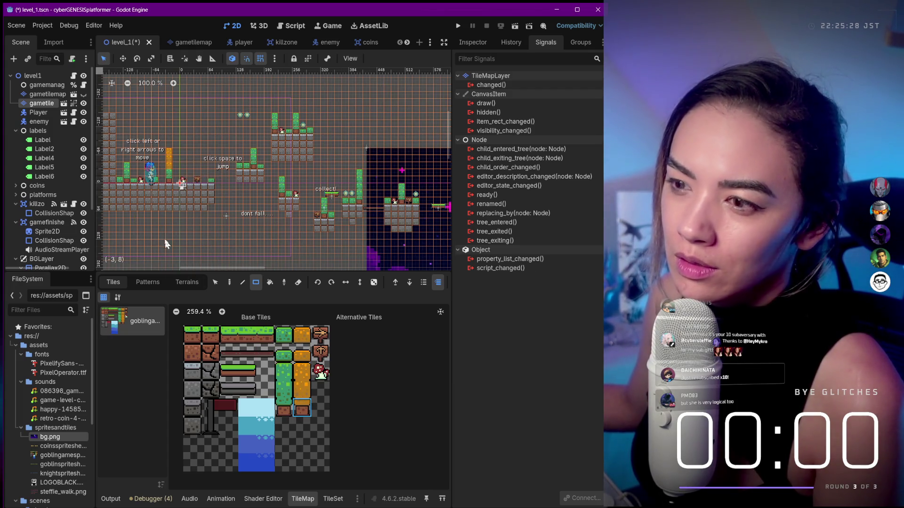
{"action": "left_click", "coordinate": [171, 180]}
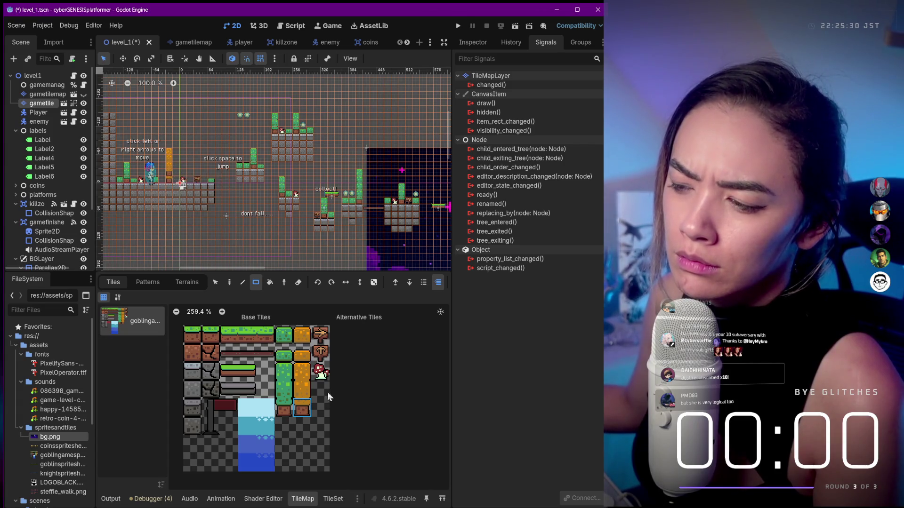
{"action": "left_click", "coordinate": [169, 170]}
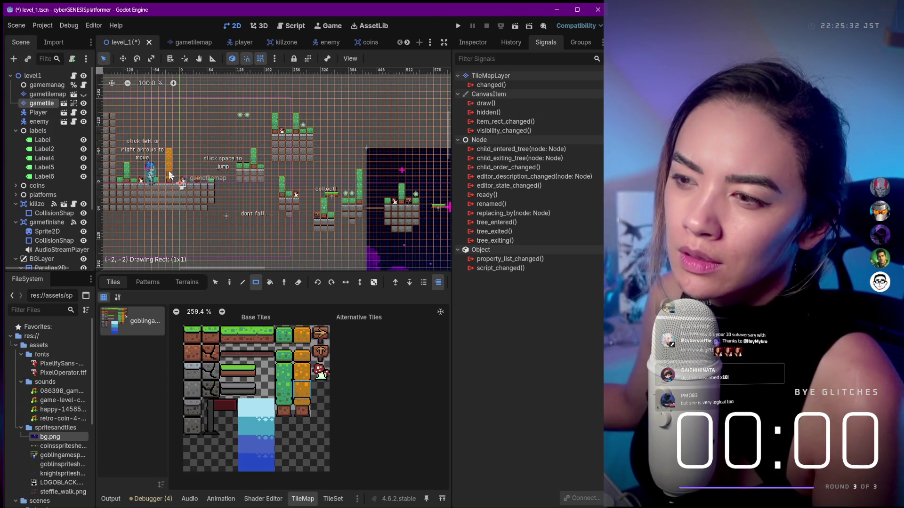
Turn the green column's top and second tile orange, give it a brown base, and recolor both small blocks
{"action": "scroll", "coordinate": [126, 182], "scroll_direction": "up", "scroll_amount": 4}
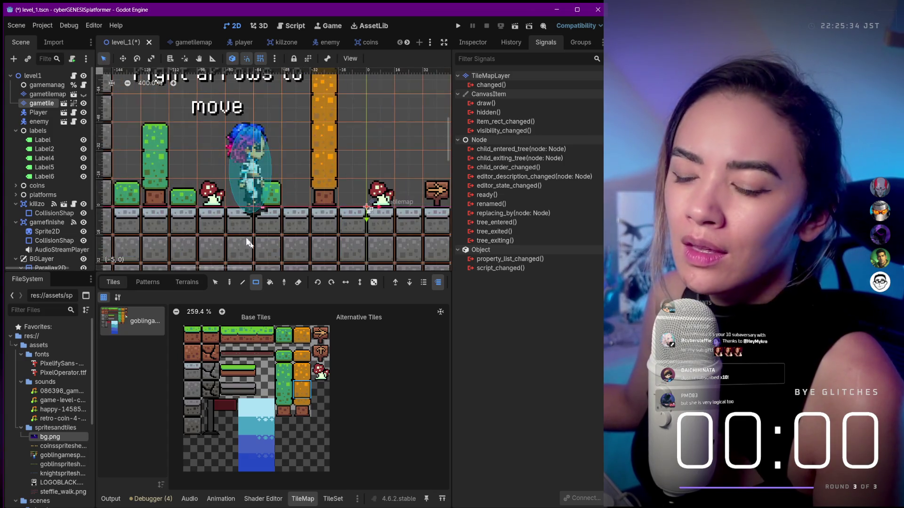
{"action": "left_click", "coordinate": [301, 372]}
{"action": "left_click", "coordinate": [160, 140]}
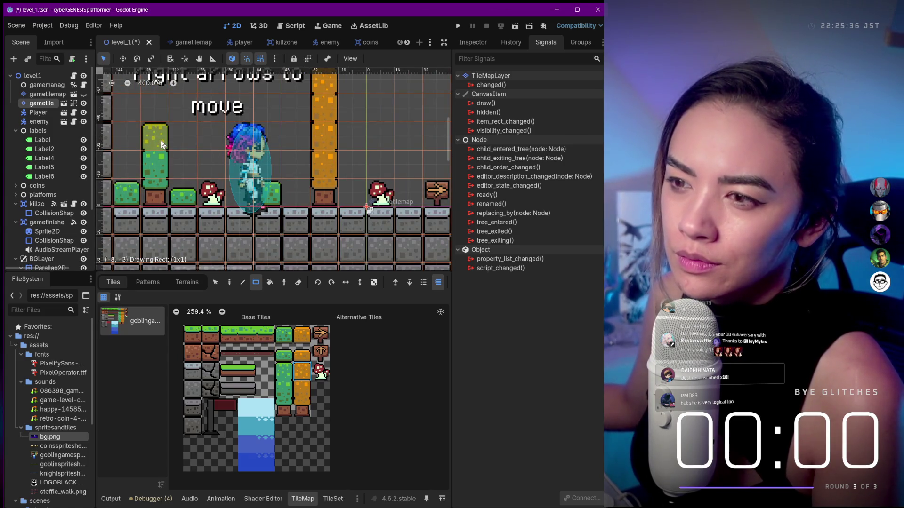
{"action": "left_click", "coordinate": [301, 389]}
{"action": "left_click", "coordinate": [159, 164]}
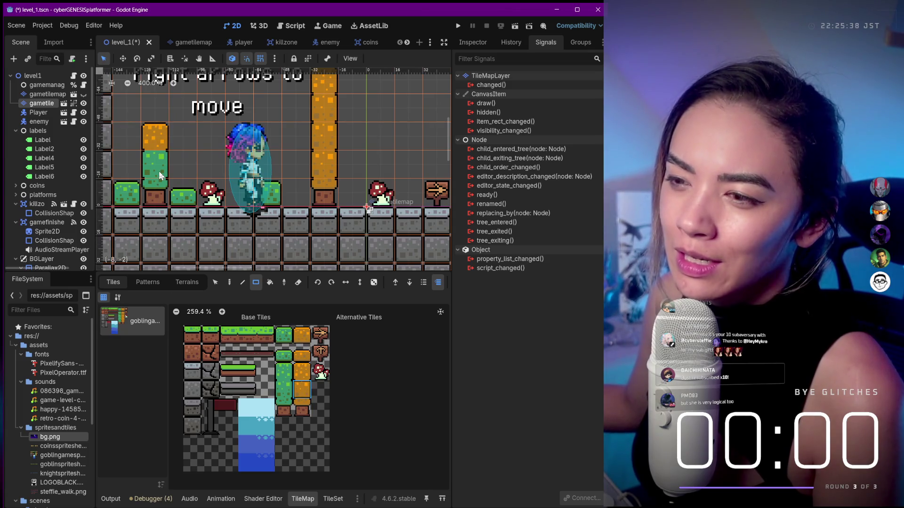
{"action": "left_click", "coordinate": [302, 408]}
{"action": "left_click", "coordinate": [152, 194]}
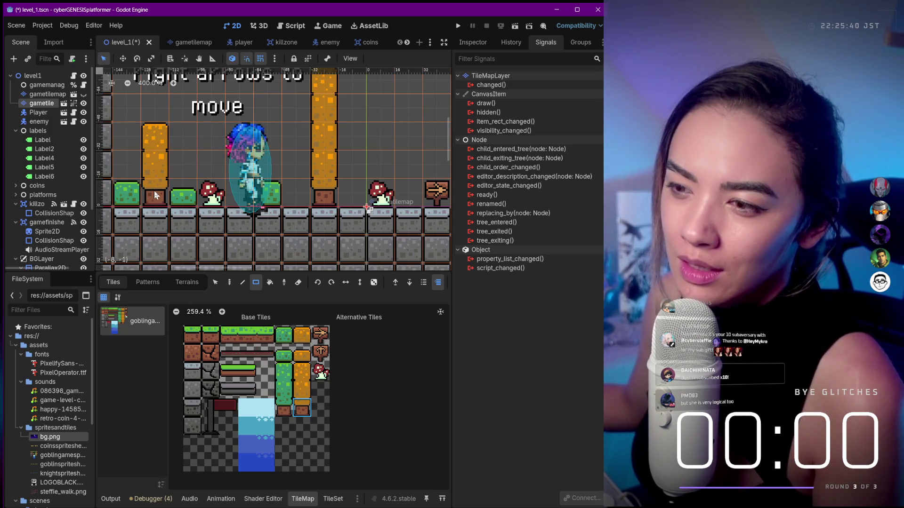
{"action": "left_click", "coordinate": [302, 354]}
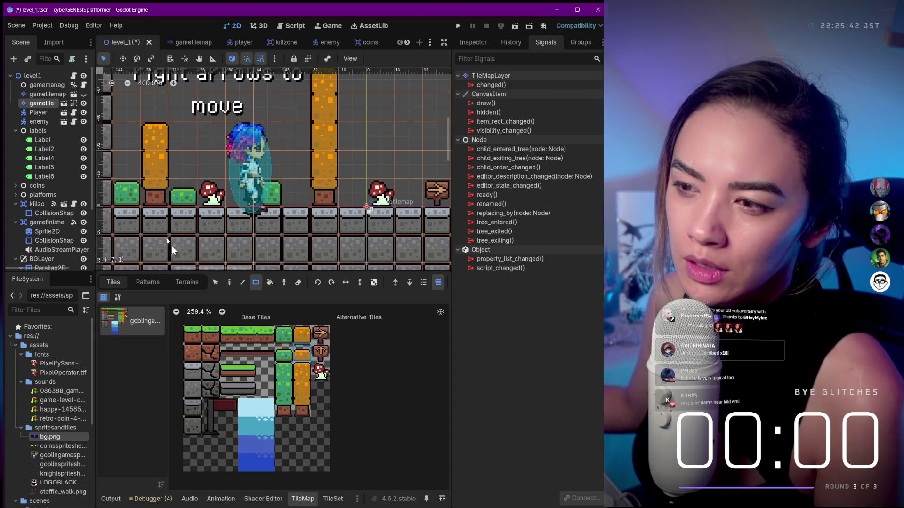
{"action": "left_click", "coordinate": [138, 195]}
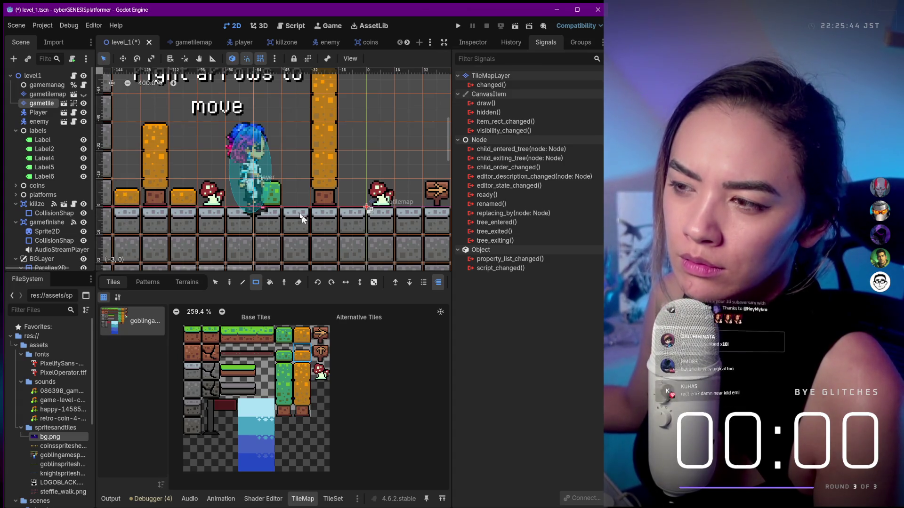
{"action": "left_click", "coordinate": [275, 197]}
{"action": "scroll", "coordinate": [316, 184], "scroll_direction": "down", "scroll_amount": 5}
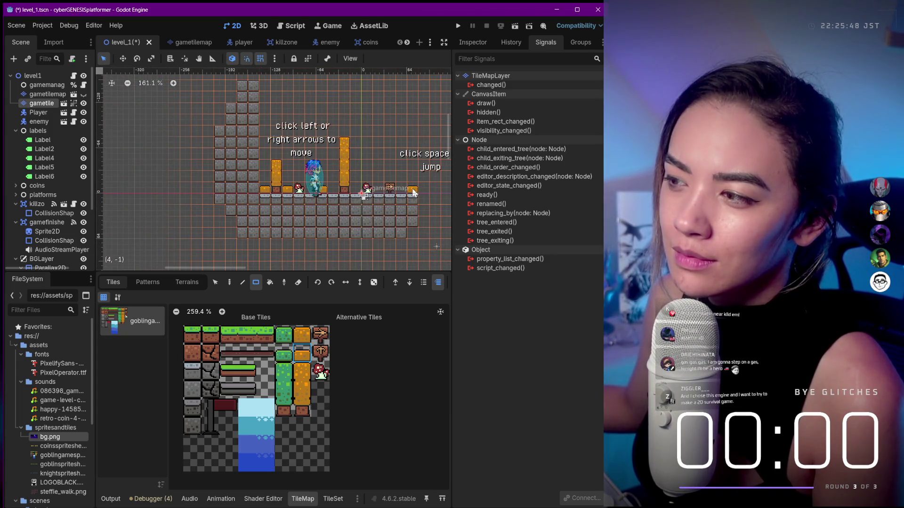
Turn a green tile and a column top orange, then draw a two-tile orange column
{"action": "mouse_move", "coordinate": [431, 215]}
{"action": "left_mouse_down"}
{"action": "mouse_move", "coordinate": [283, 221]}
{"action": "mouse_move", "coordinate": [266, 210]}
{"action": "left_mouse_up"}
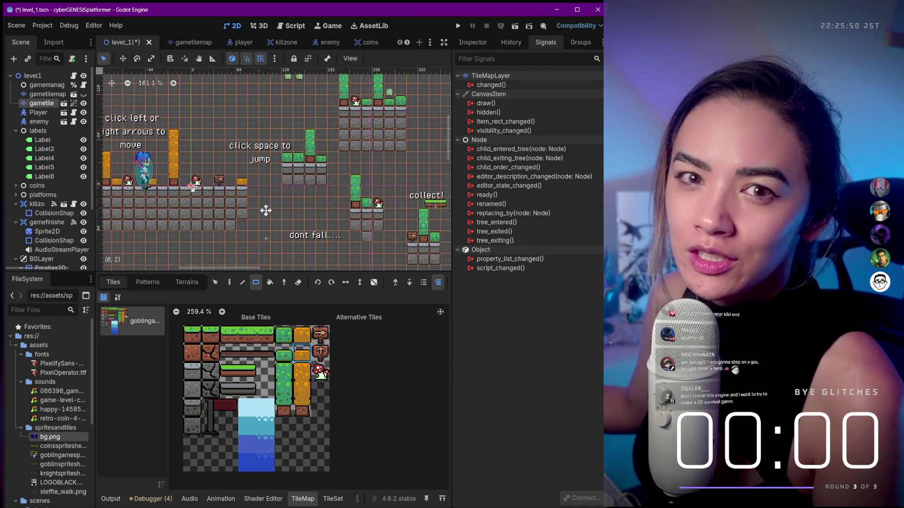
{"action": "left_click", "coordinate": [293, 159]}
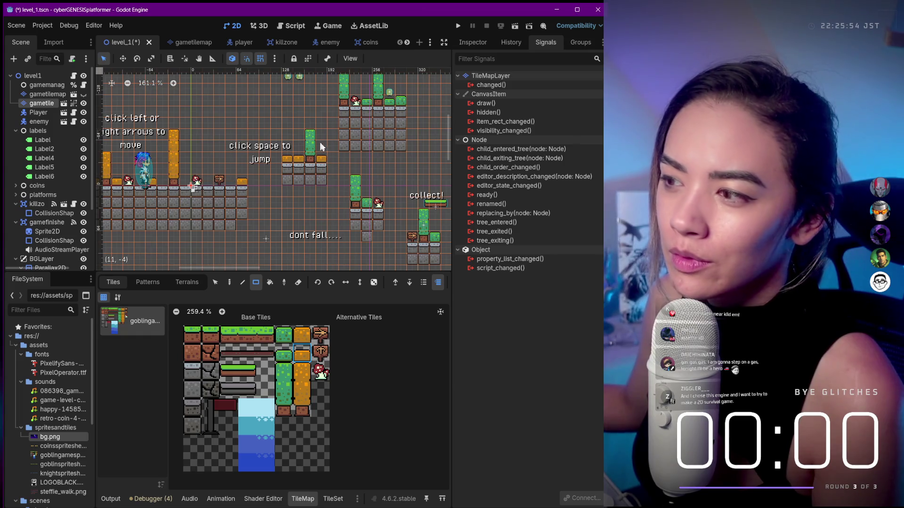
{"action": "left_click", "coordinate": [310, 136]}
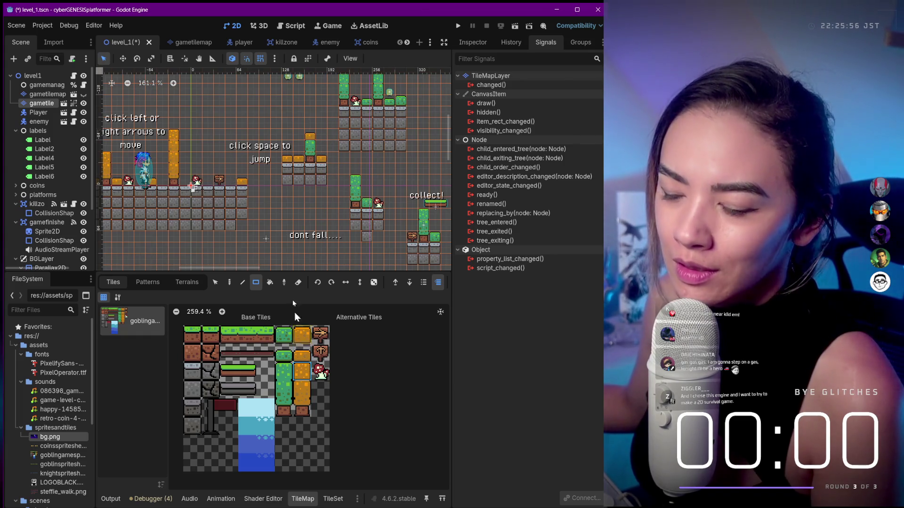
{"action": "left_click", "coordinate": [302, 389]}
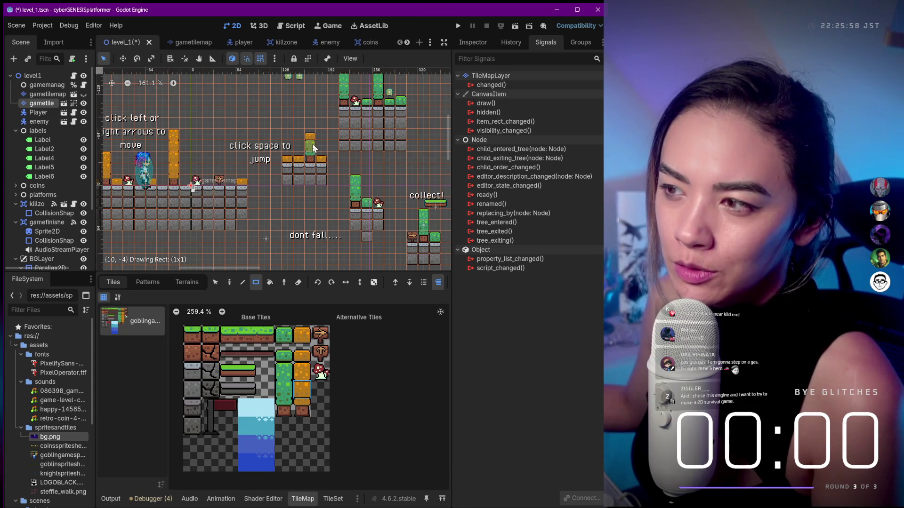
{"action": "left_click", "coordinate": [302, 408]}
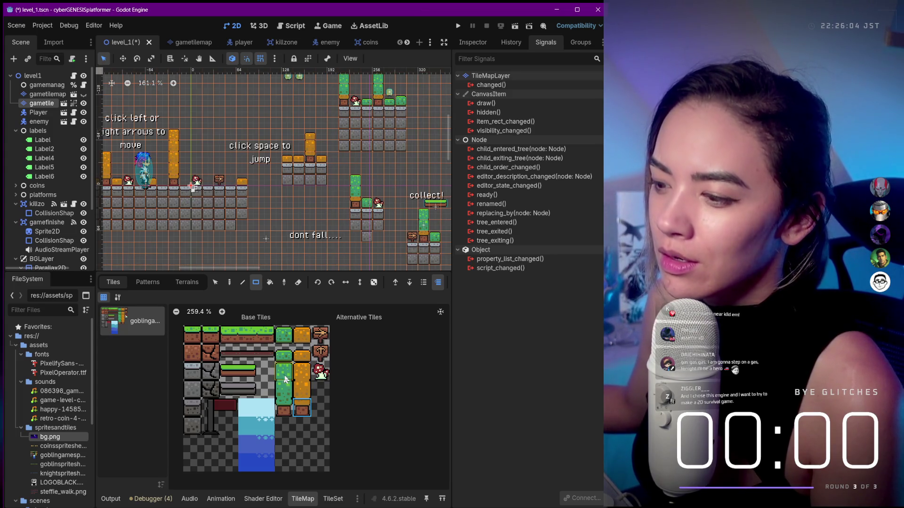
{"action": "left_click", "coordinate": [301, 389]}
{"action": "left_click_drag", "start_coordinate": [355, 179], "coordinate": [356, 193]}
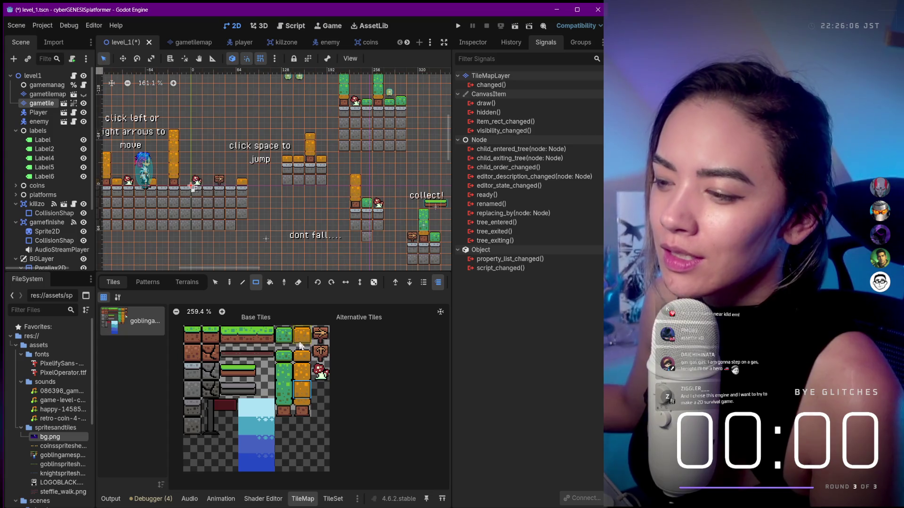
Paint the remaining green tiles orange, including the one near the 'collect!' sign
{"action": "left_click", "coordinate": [303, 339]}
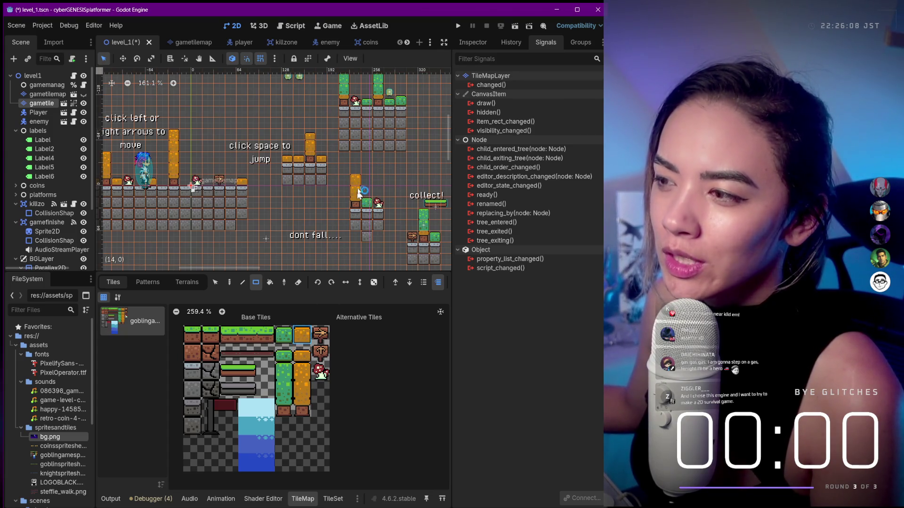
{"action": "left_click", "coordinate": [305, 373]}
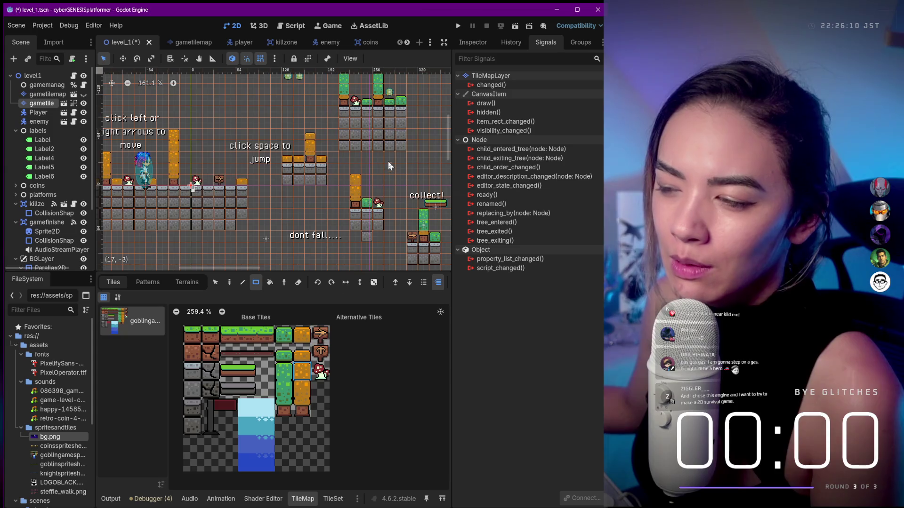
{"action": "left_click", "coordinate": [367, 202]}
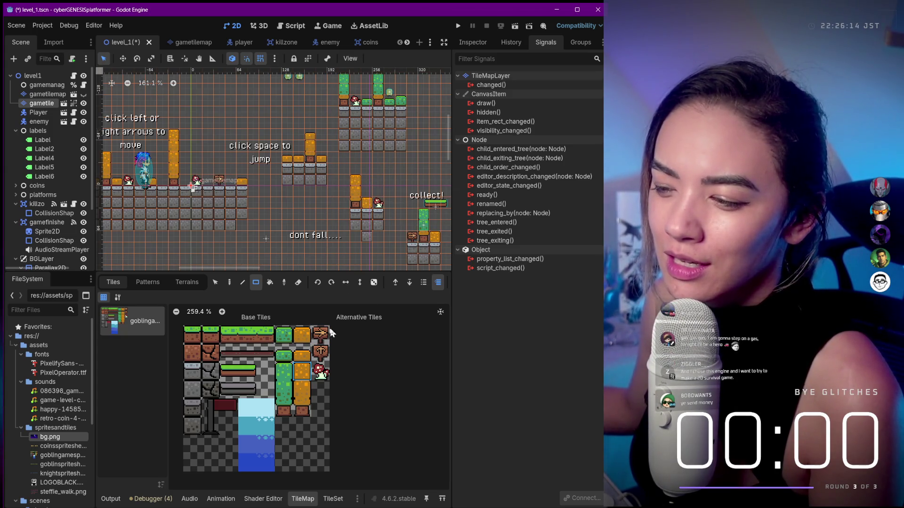
{"action": "left_click", "coordinate": [302, 389]}
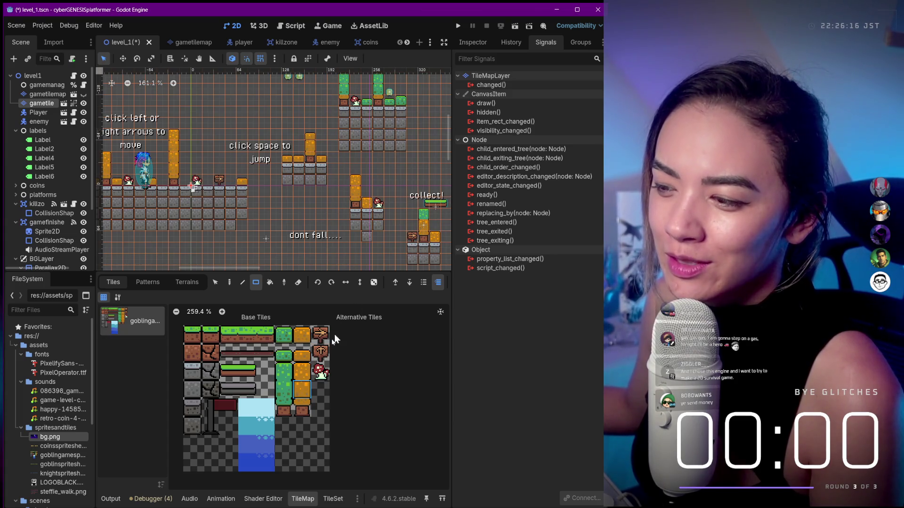
{"action": "left_click", "coordinate": [302, 372]}
{"action": "left_click", "coordinate": [423, 214]}
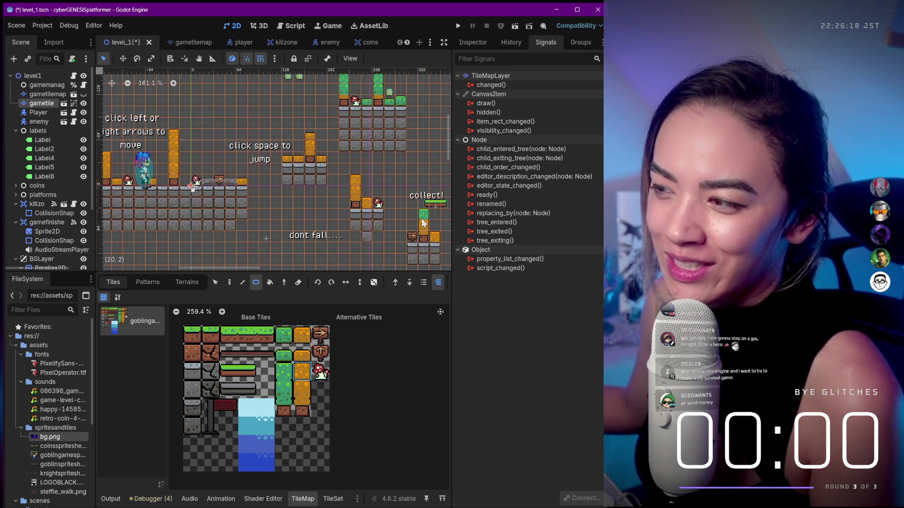
{"action": "mouse_move", "coordinate": [406, 172]}
{"action": "left_mouse_down"}
{"action": "mouse_move", "coordinate": [357, 181]}
{"action": "mouse_move", "coordinate": [312, 157]}
{"action": "left_mouse_up"}
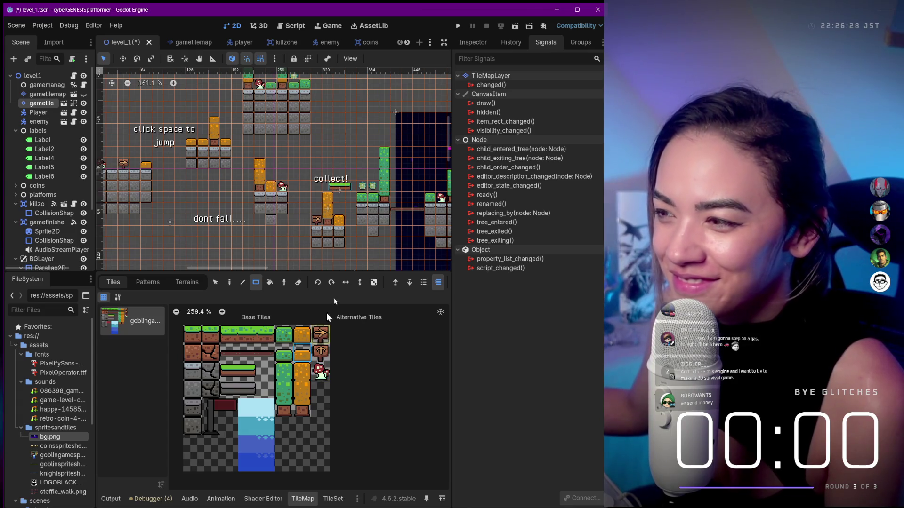
Paint three tiles of the green column and the nearby green level tiles orange
{"action": "left_click", "coordinate": [302, 335]}
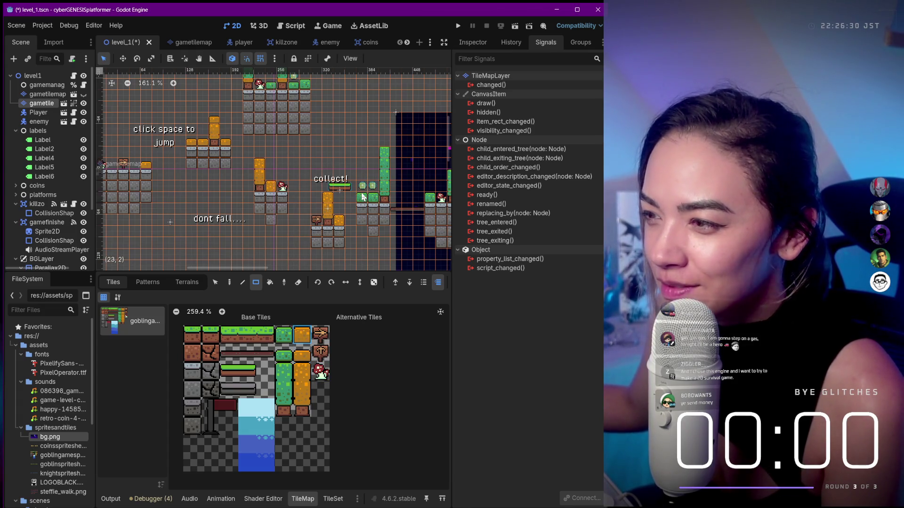
{"action": "left_click", "coordinate": [301, 389]}
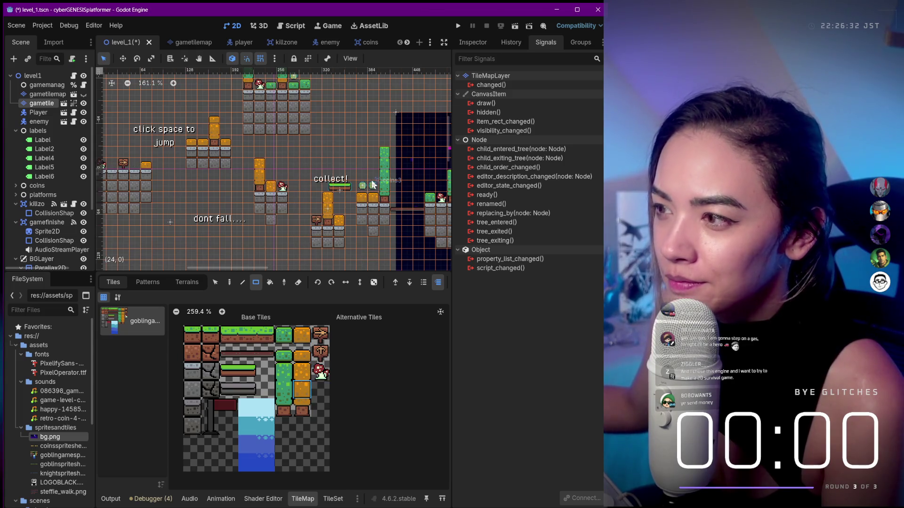
{"action": "left_click_drag", "start_coordinate": [385, 165], "coordinate": [387, 189]}
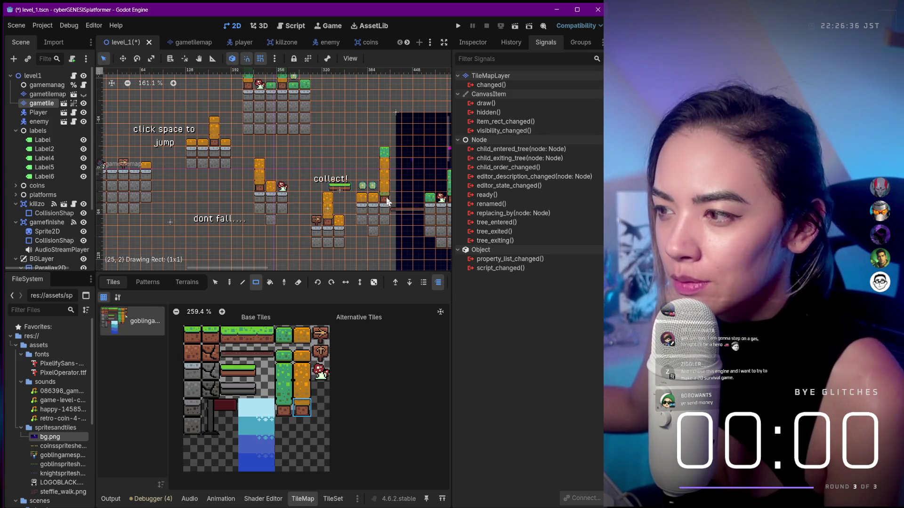
{"action": "scroll", "coordinate": [414, 207], "scroll_direction": "right", "scroll_amount": 5}
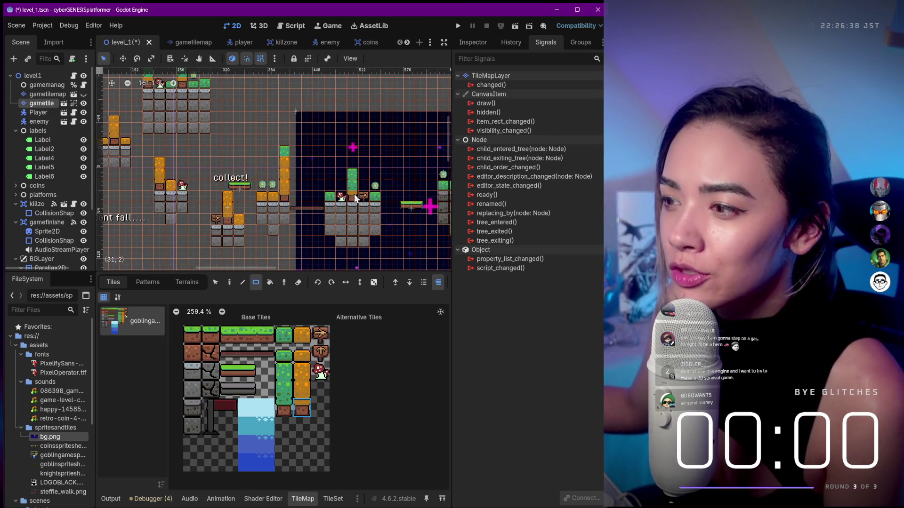
{"action": "left_click_drag", "start_coordinate": [407, 230], "coordinate": [380, 234]}
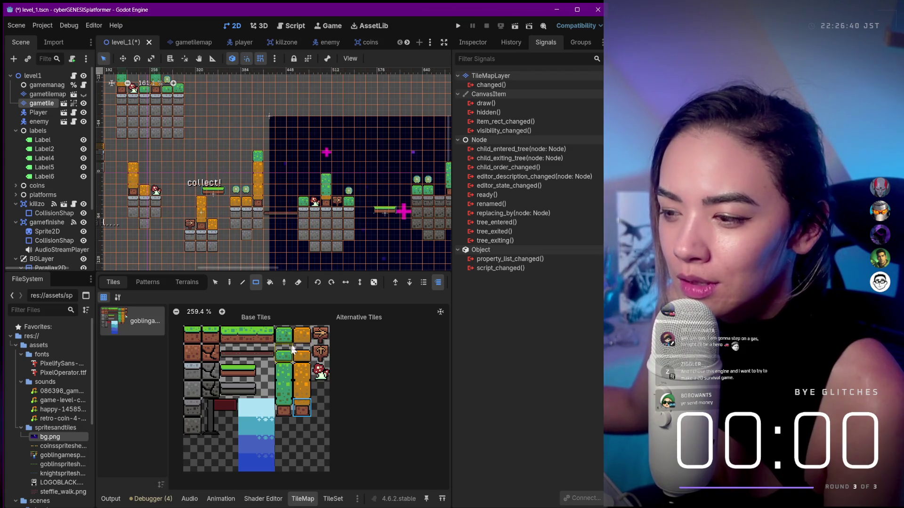
{"action": "left_click", "coordinate": [302, 336]}
{"action": "left_click", "coordinate": [304, 201]}
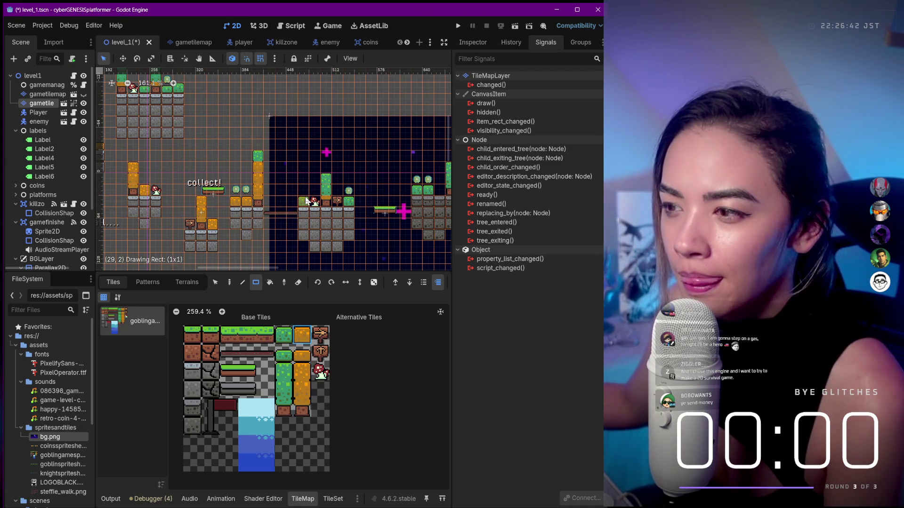
{"action": "left_click", "coordinate": [350, 202]}
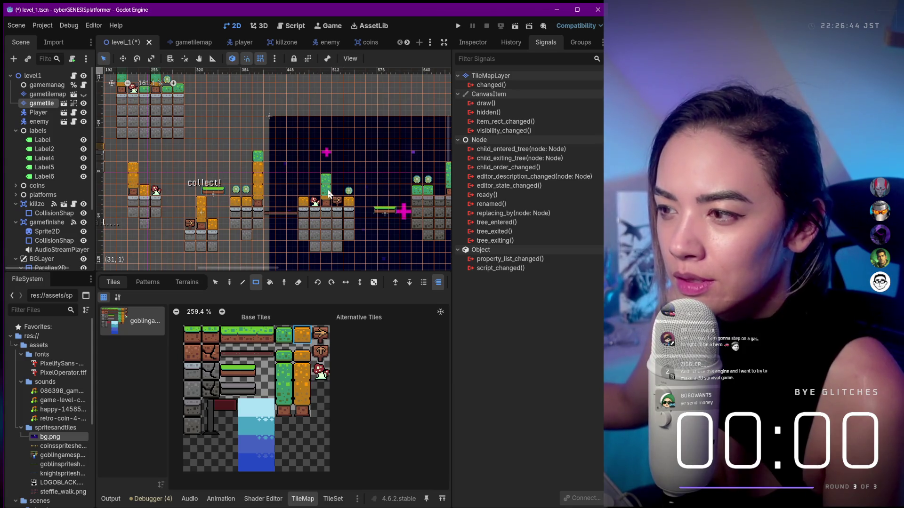
Replace the remaining green pillar tiles with the lower orange and bottom orange brick tiles
{"action": "left_click", "coordinate": [302, 388]}
{"action": "left_click", "coordinate": [328, 191]}
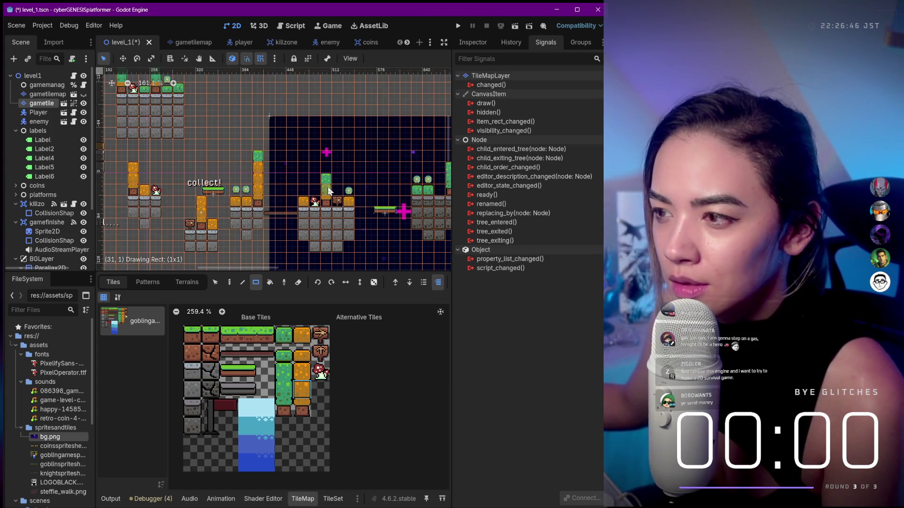
{"action": "left_click", "coordinate": [329, 191], "text": "ctrl"}
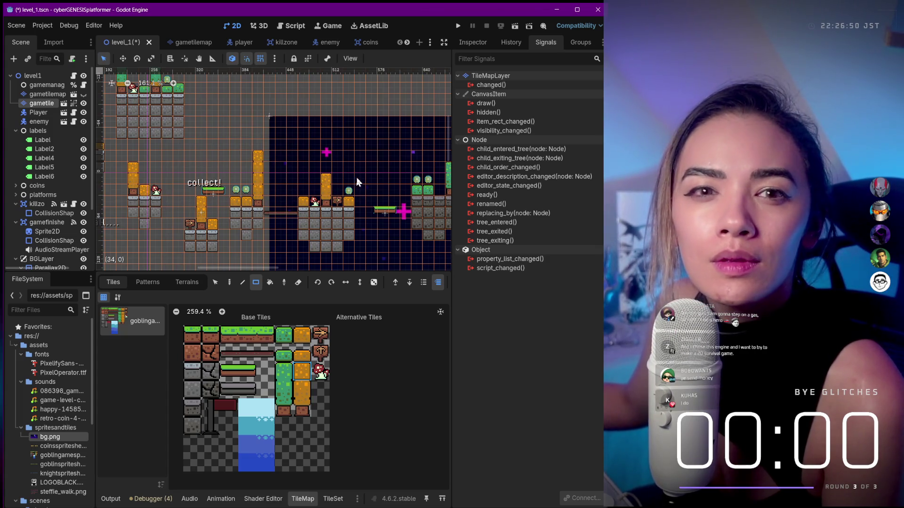
{"action": "scroll", "coordinate": [365, 168], "scroll_direction": "down", "scroll_amount": 1}
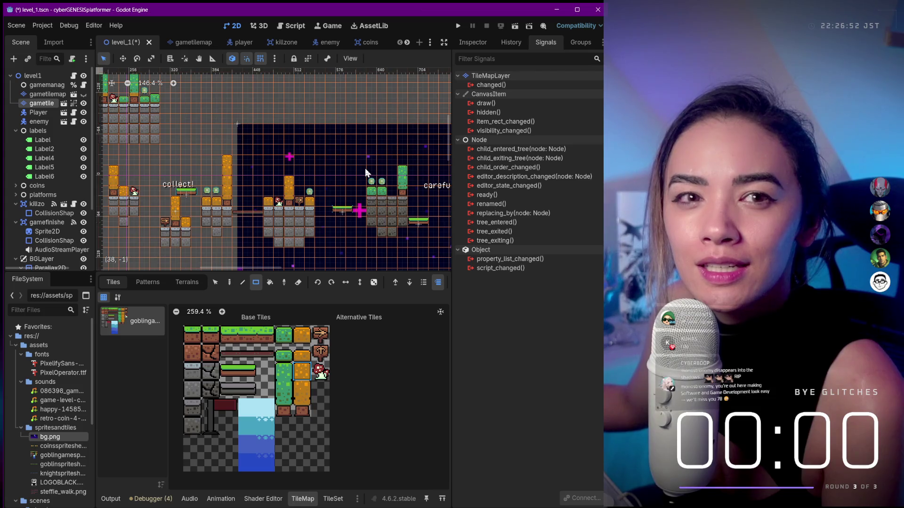
{"action": "left_click", "coordinate": [375, 192]}
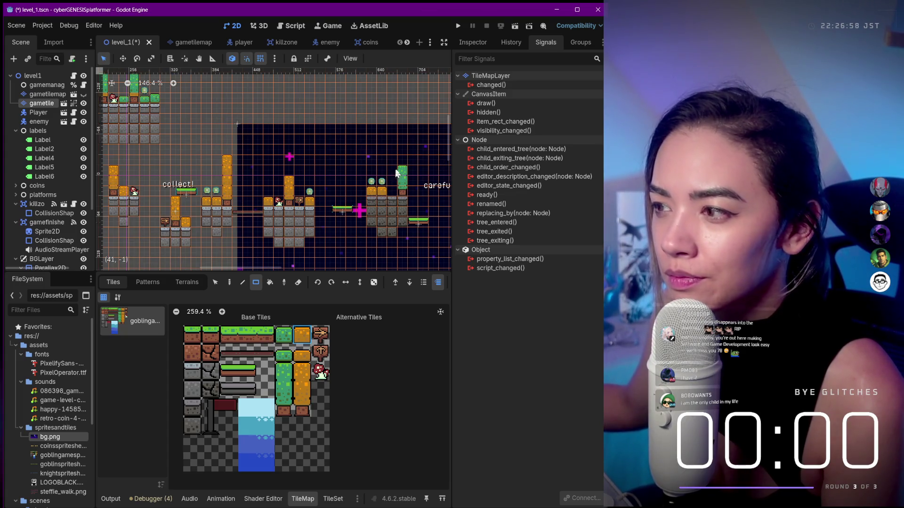
{"action": "left_click", "coordinate": [301, 390]}
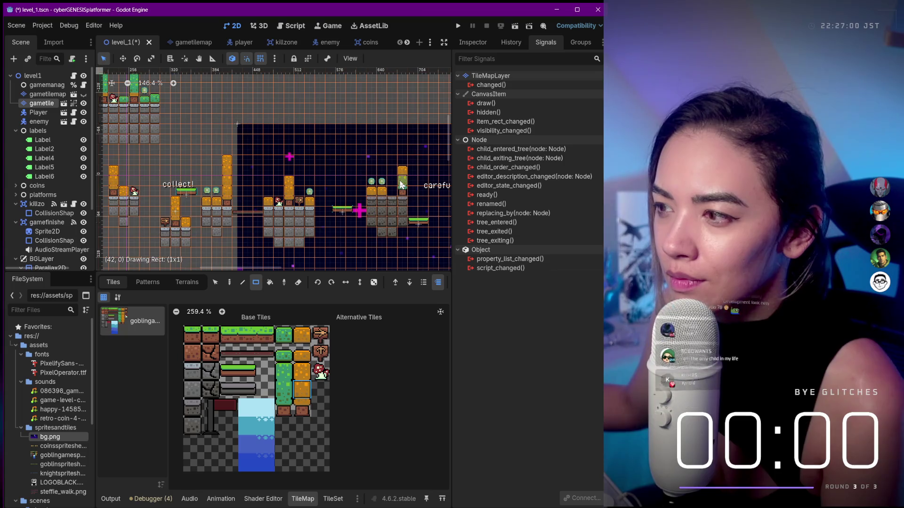
{"action": "left_click", "coordinate": [304, 406]}
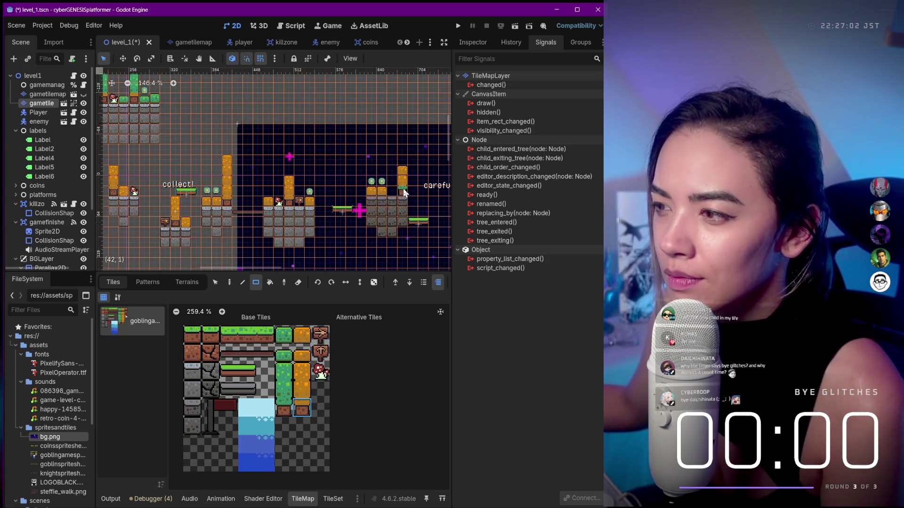
{"action": "scroll", "coordinate": [224, 150], "scroll_direction": "down", "scroll_amount": 10}
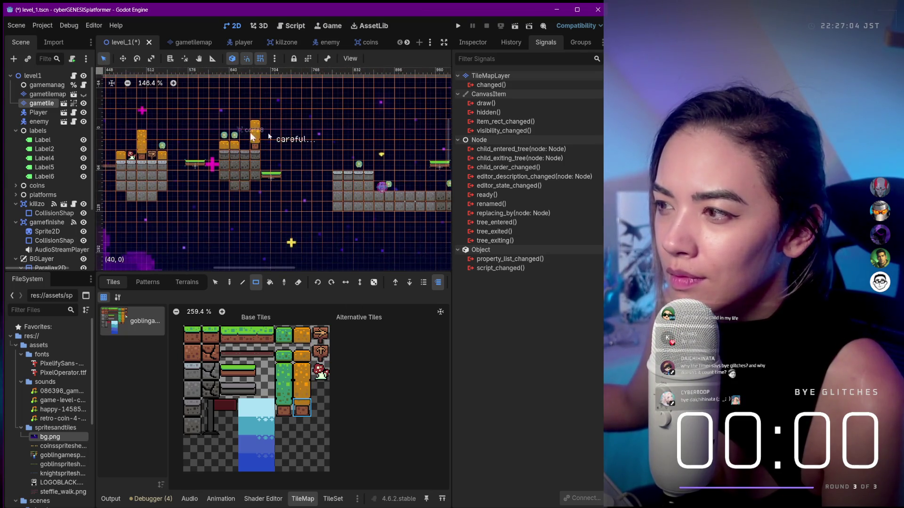
Zoom in on the 'careful...' sign and repaint the column's top tile with the orange tile
{"action": "scroll", "coordinate": [307, 136], "scroll_direction": "up", "scroll_amount": 6}
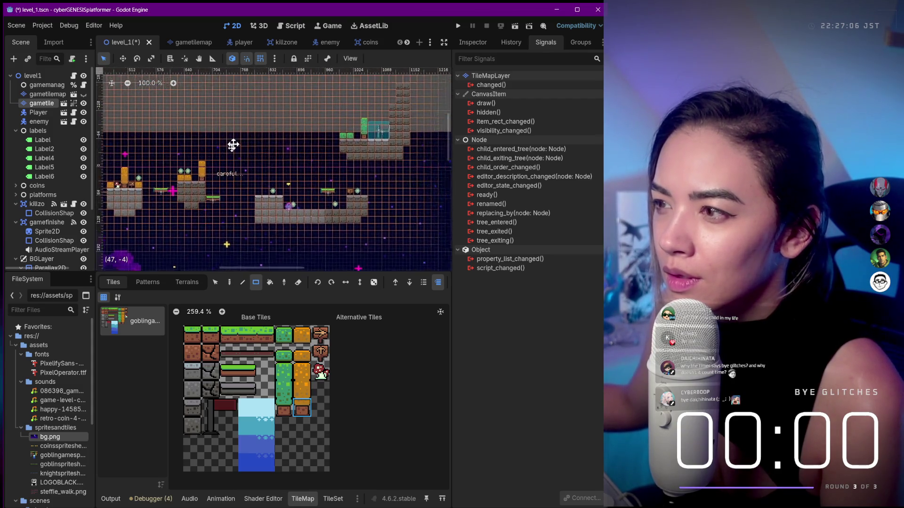
{"action": "scroll", "coordinate": [190, 193], "scroll_direction": "up", "scroll_amount": 6}
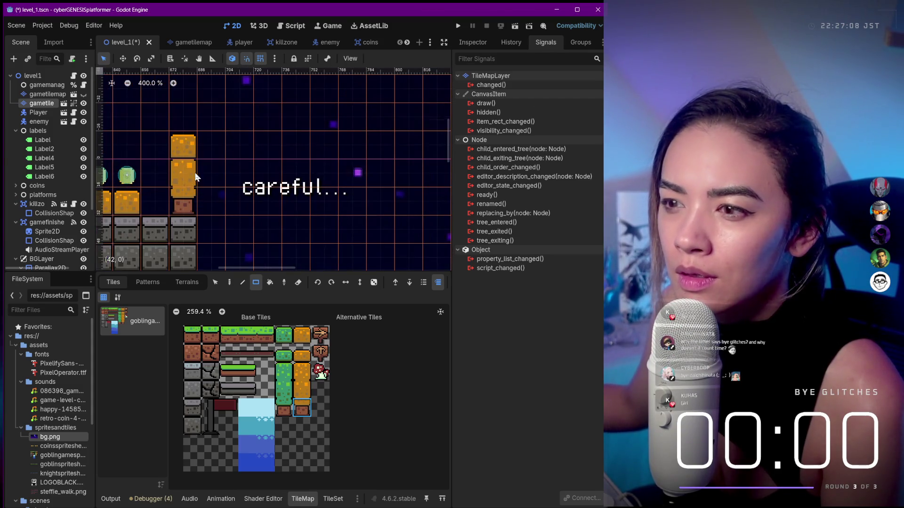
{"action": "left_click", "coordinate": [302, 372]}
{"action": "left_click", "coordinate": [184, 148]}
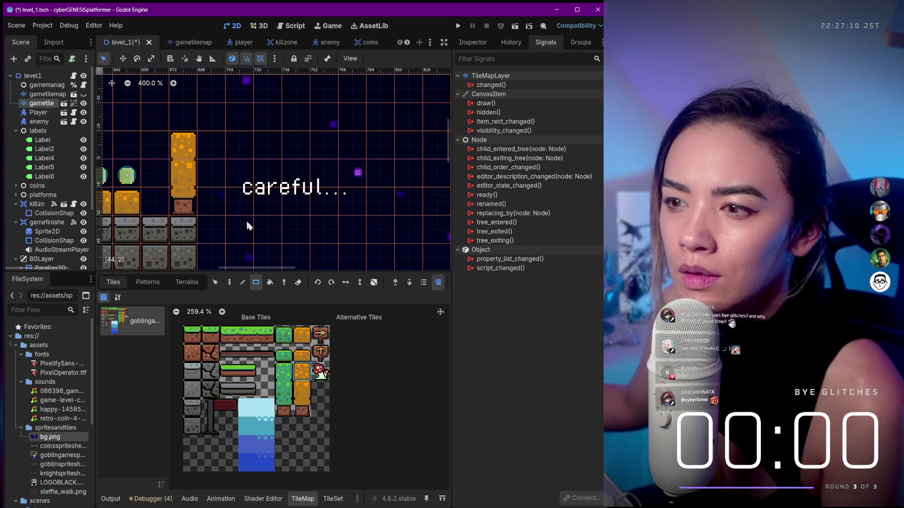
{"action": "scroll", "coordinate": [265, 158], "scroll_direction": "down", "scroll_amount": 1}
{"action": "scroll", "coordinate": [265, 162], "scroll_direction": "down", "scroll_amount": 5}
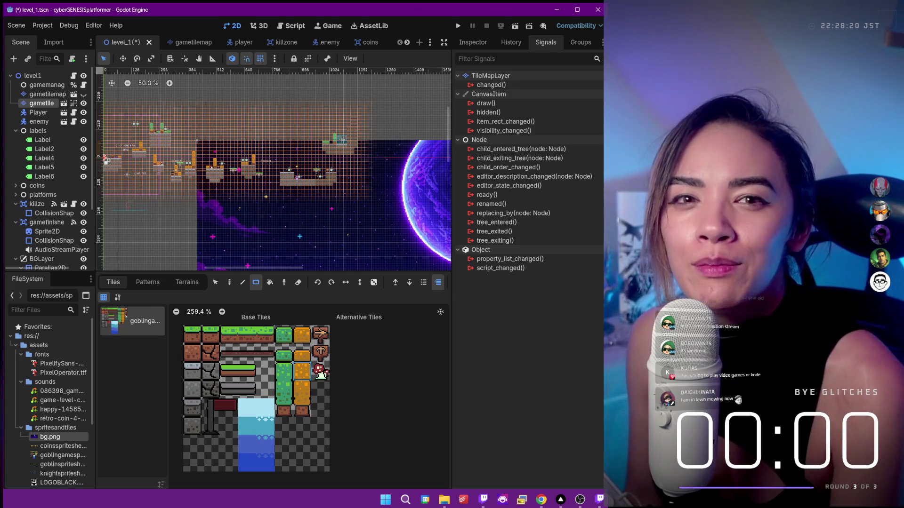
Run the project and walk the character left and right to test the level
{"action": "left_click", "coordinate": [458, 25]}
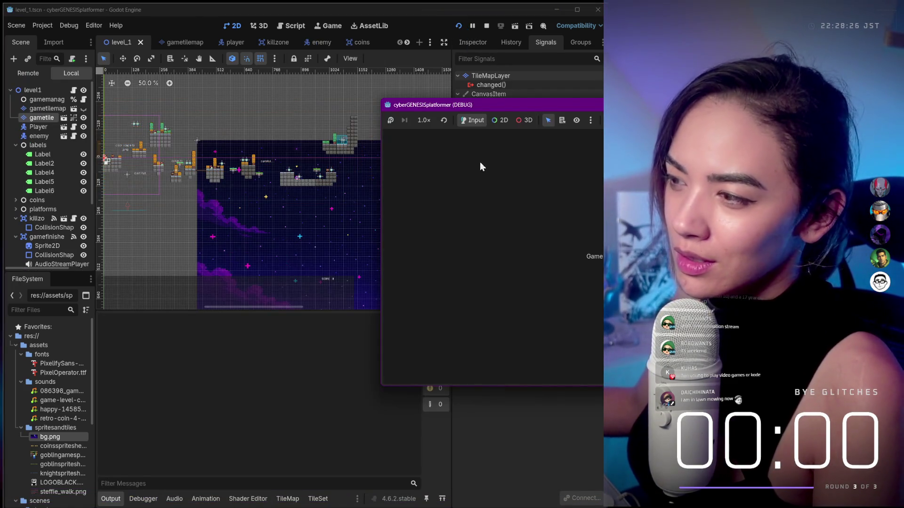
{"action": "mouse_move", "coordinate": [520, 102]}
{"action": "left_mouse_down"}
{"action": "mouse_move", "coordinate": [382, 127]}
{"action": "mouse_move", "coordinate": [218, 137]}
{"action": "left_mouse_up"}
{"action": "key", "text": "Right"}
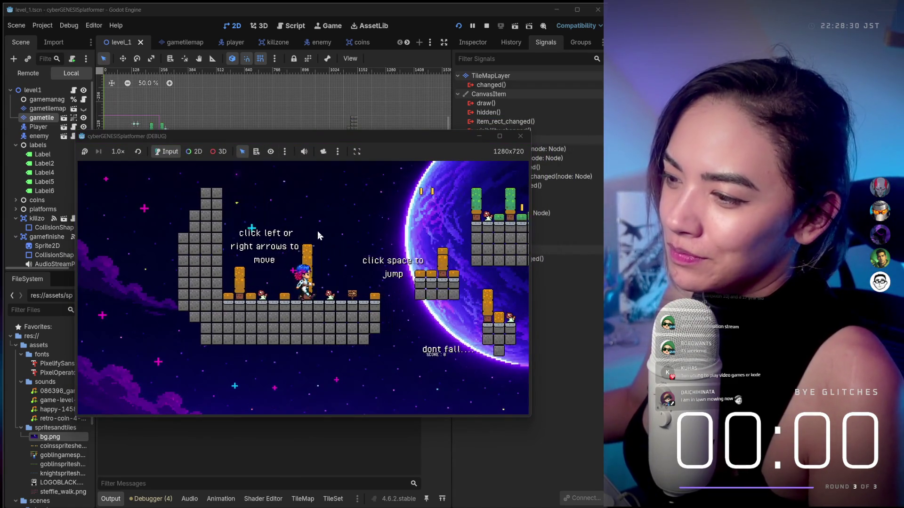
{"action": "key", "text": "Right"}
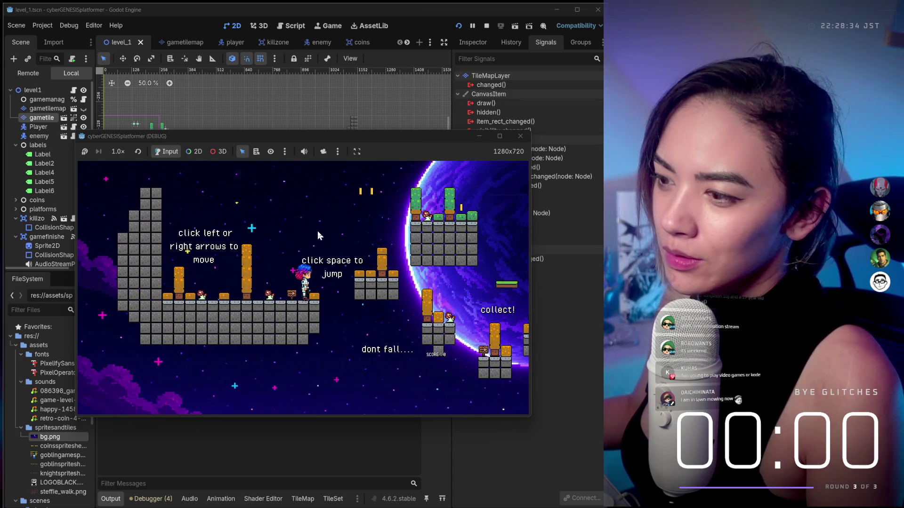
{"action": "key", "text": "Left"}
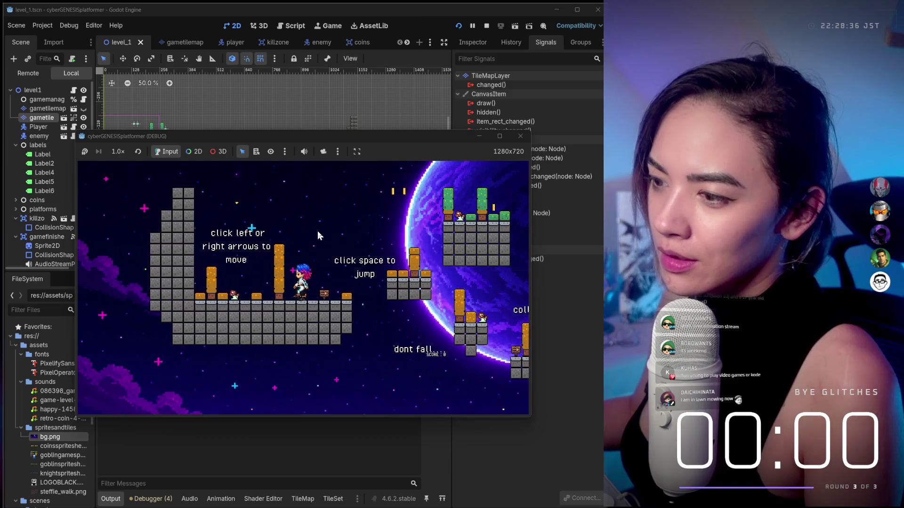
{"action": "key", "text": "Right"}
Enlarge the game window and walk the character right off the platform edge
{"action": "left_click_drag", "start_coordinate": [413, 136], "coordinate": [361, 83]}
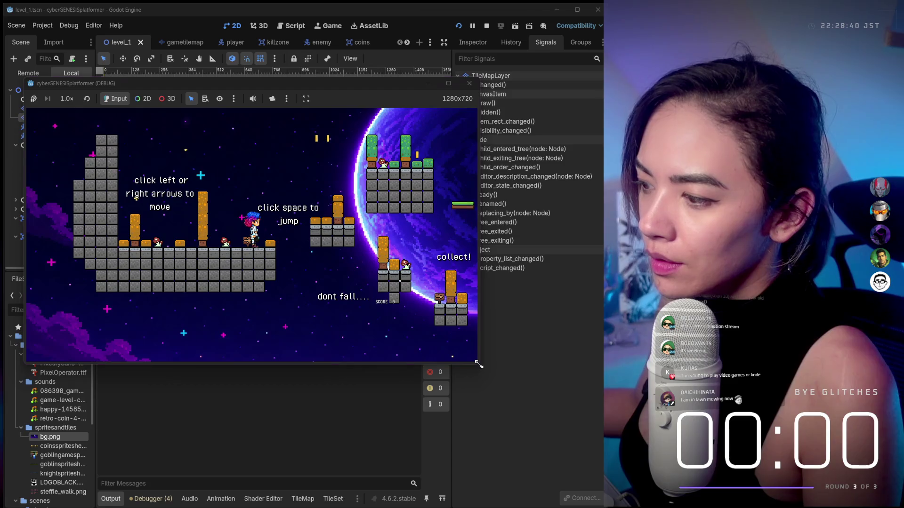
{"action": "mouse_move", "coordinate": [479, 365]}
{"action": "left_mouse_down"}
{"action": "mouse_move", "coordinate": [611, 433]}
{"action": "mouse_move", "coordinate": [589, 461]}
{"action": "left_mouse_up"}
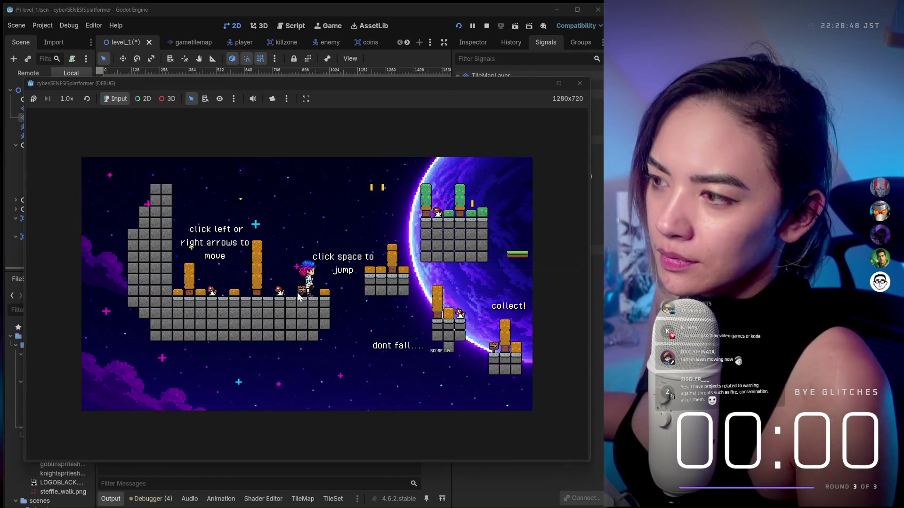
{"action": "key", "text": "Right"}
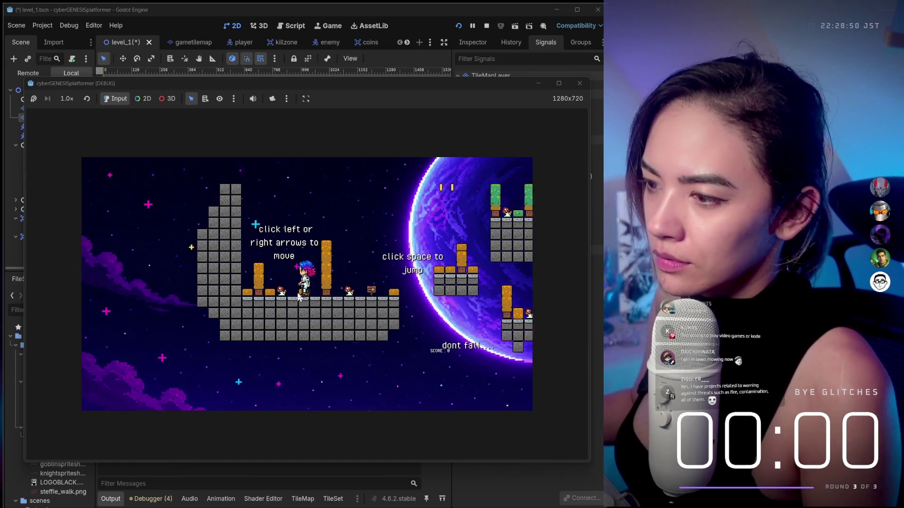
{"action": "key", "text": "Right"}
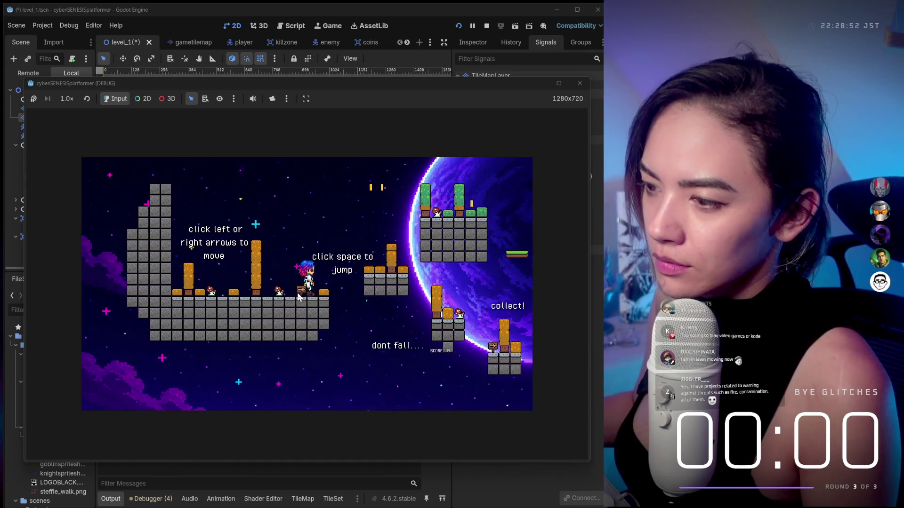
{"action": "key", "text": "Right"}
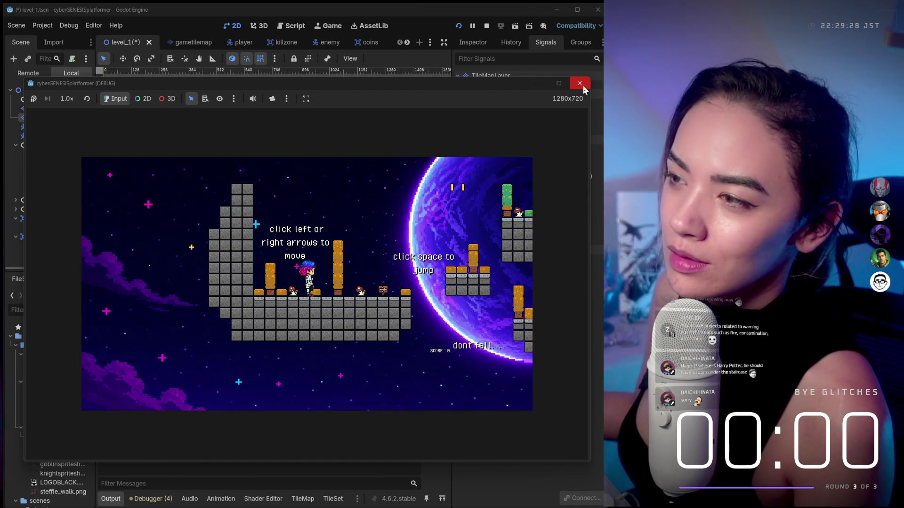
{"action": "mouse_move", "coordinate": [561, 500]}
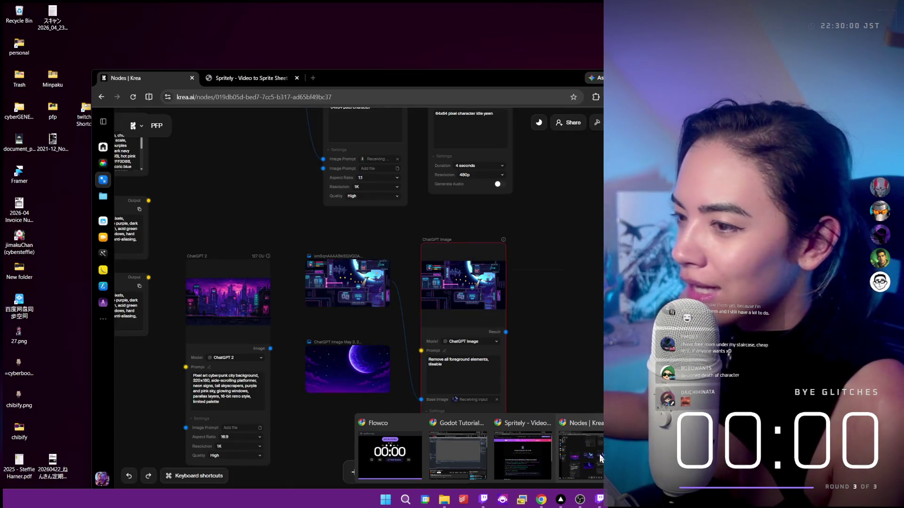
Bring the Krea node workflow forward and pan to the failed death-video node
{"action": "left_click", "coordinate": [599, 454]}
{"action": "scroll", "coordinate": [514, 347], "scroll_direction": "up", "scroll_amount": 10}
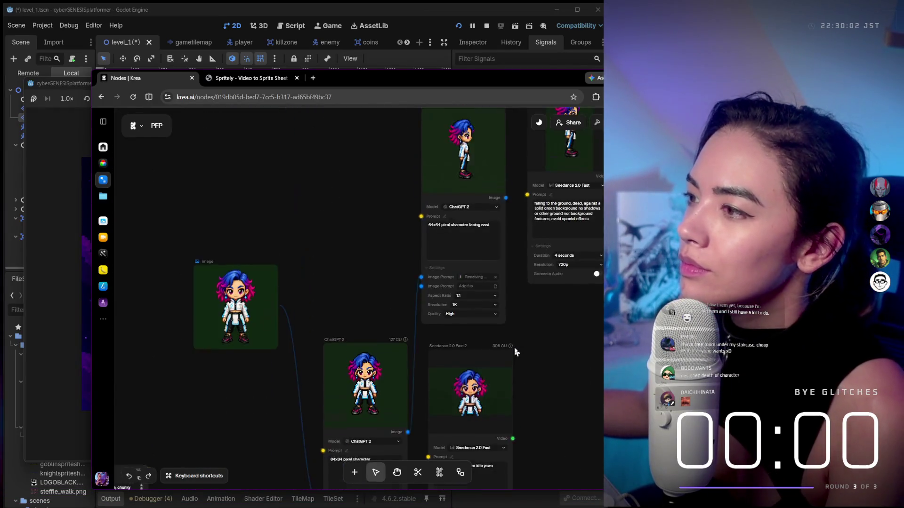
{"action": "left_click_drag", "start_coordinate": [597, 437], "coordinate": [455, 404]}
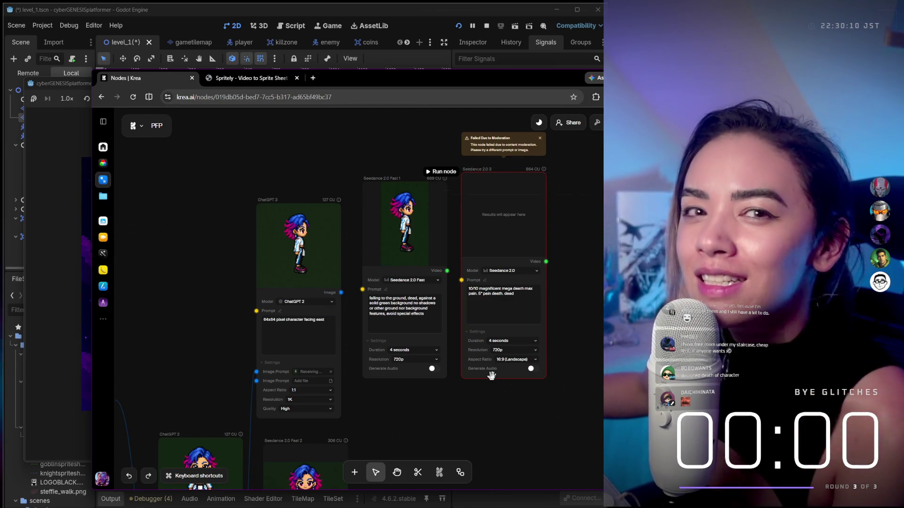
{"action": "scroll", "coordinate": [492, 376], "scroll_direction": "down", "scroll_amount": 2}
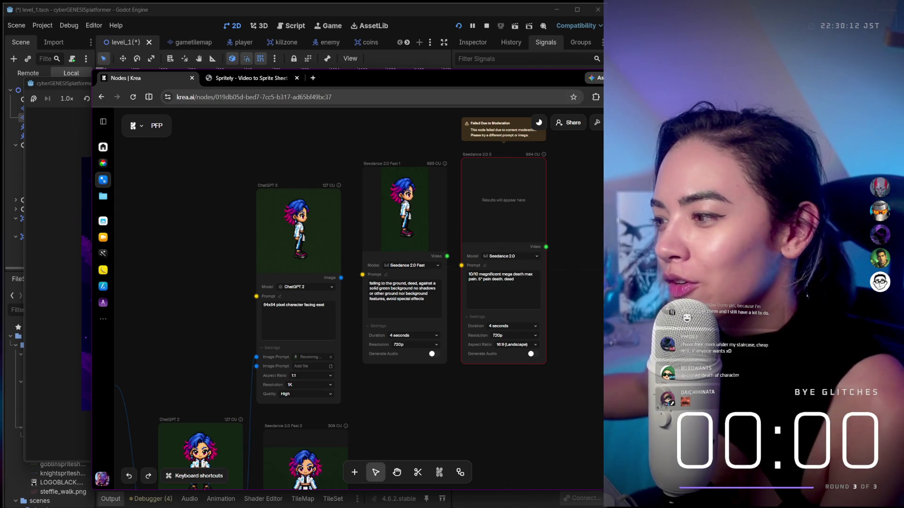
{"action": "scroll", "coordinate": [539, 347], "scroll_direction": "right", "scroll_amount": 3}
{"action": "scroll", "coordinate": [538, 347], "scroll_direction": "down", "scroll_amount": 1}
{"action": "scroll", "coordinate": [538, 347], "scroll_direction": "right", "scroll_amount": 1}
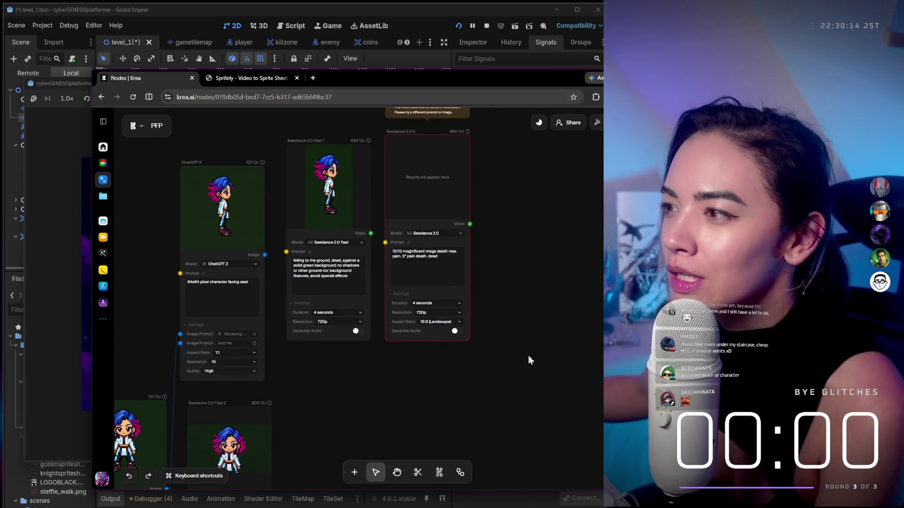
Select the Seedance 2.0 death-animation node and move the browser window up-left
{"action": "left_click", "coordinate": [467, 132]}
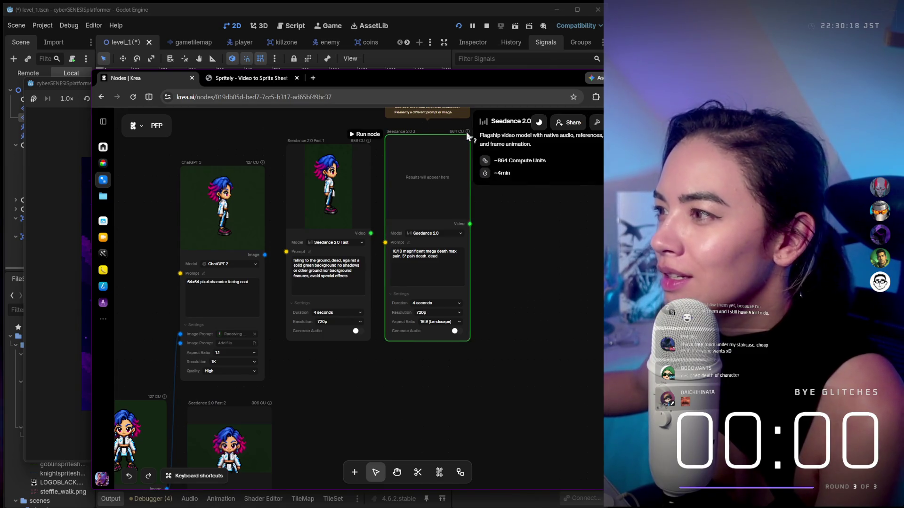
{"action": "scroll", "coordinate": [487, 208], "scroll_direction": "down", "scroll_amount": 5}
{"action": "scroll", "coordinate": [487, 209], "scroll_direction": "right", "scroll_amount": 2}
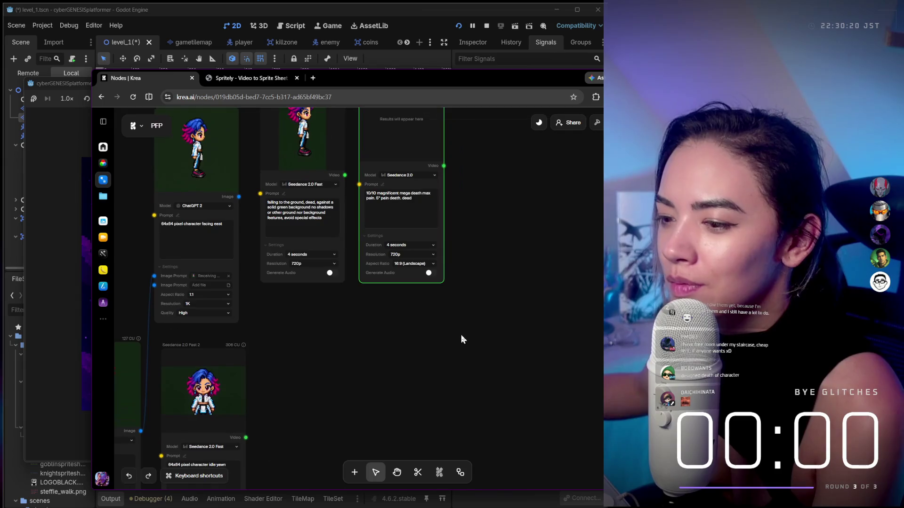
{"action": "scroll", "coordinate": [461, 339], "scroll_direction": "down", "scroll_amount": 8}
{"action": "scroll", "coordinate": [462, 339], "scroll_direction": "left", "scroll_amount": 2}
{"action": "scroll", "coordinate": [384, 335], "scroll_direction": "down", "scroll_amount": 6}
{"action": "scroll", "coordinate": [385, 335], "scroll_direction": "left", "scroll_amount": 2}
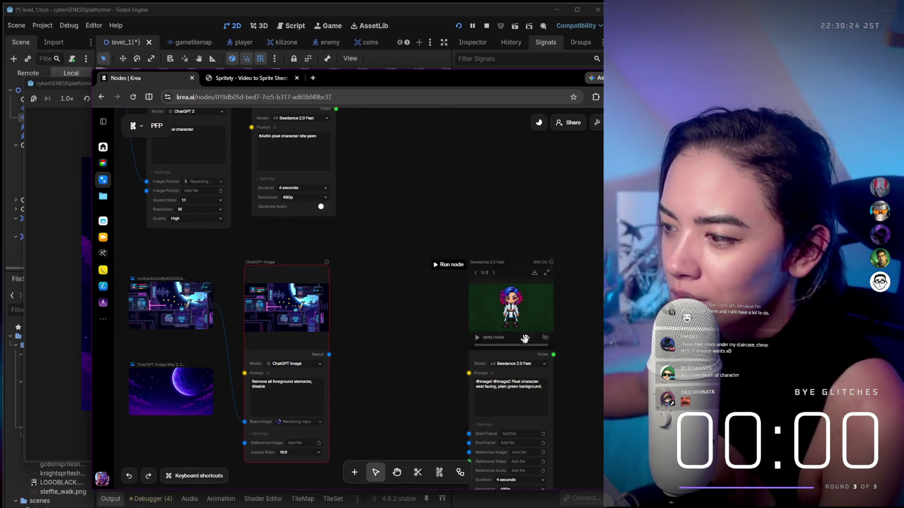
{"action": "scroll", "coordinate": [344, 312], "scroll_direction": "up", "scroll_amount": 15}
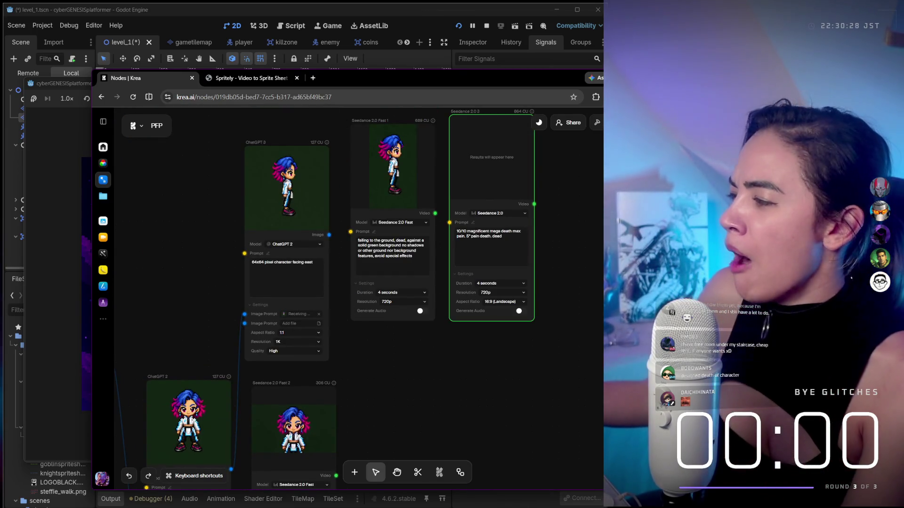
{"action": "mouse_move", "coordinate": [358, 506]}
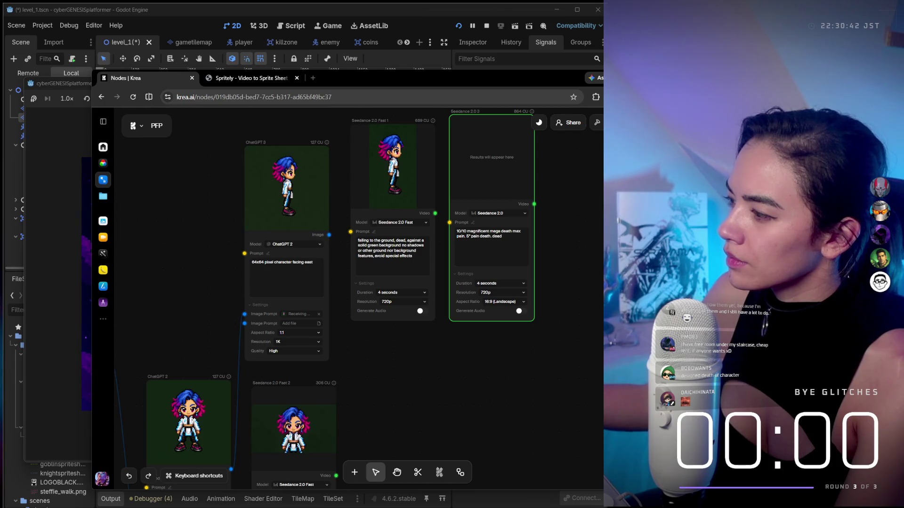
{"action": "mouse_move", "coordinate": [395, 82]}
{"action": "left_mouse_down"}
{"action": "mouse_move", "coordinate": [335, 48]}
{"action": "mouse_move", "coordinate": [334, 61]}
{"action": "left_mouse_up"}
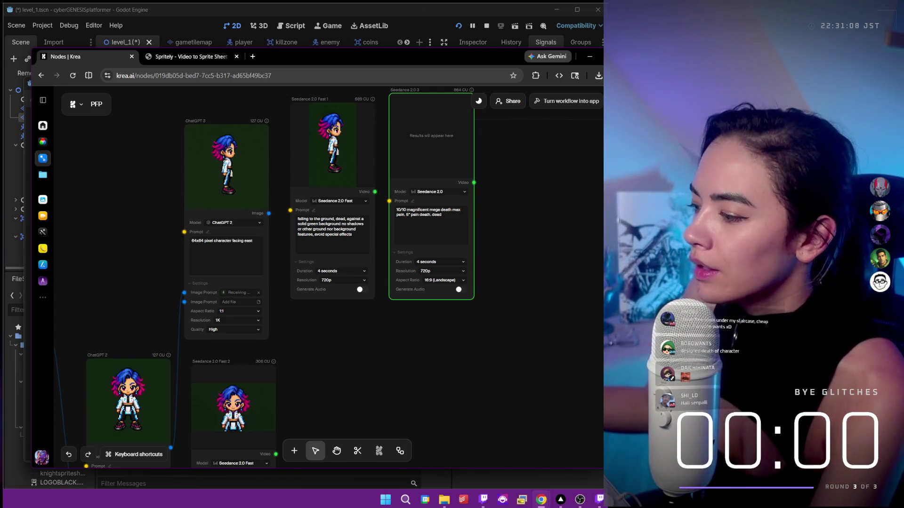
Copy the Krea workflow URL and paste it under Sprite Workflow in the Notion notes
{"action": "key", "text": "alt+Tab"}
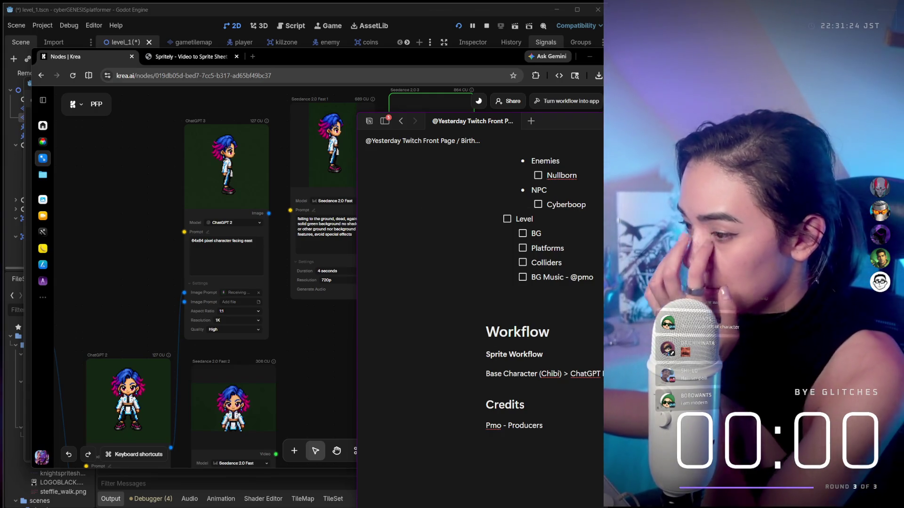
{"action": "scroll", "coordinate": [599, 379], "scroll_direction": "up", "scroll_amount": 5}
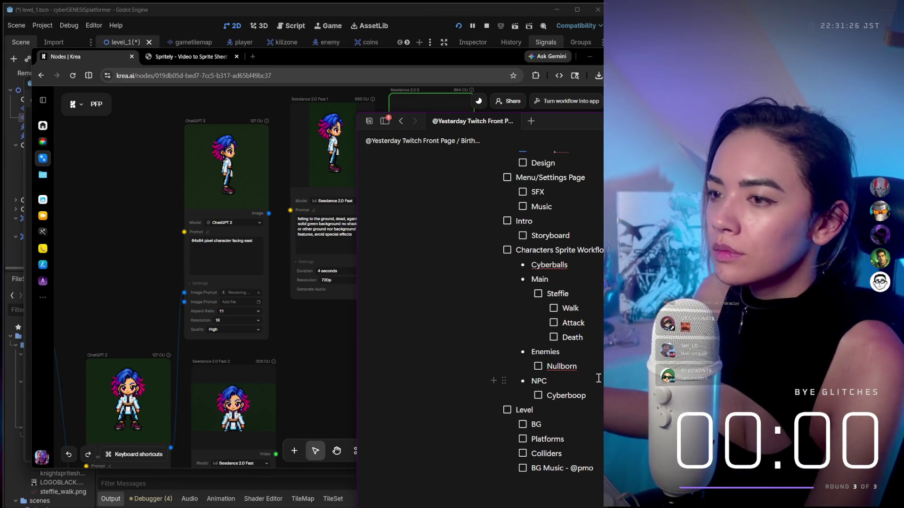
{"action": "left_click", "coordinate": [261, 75]}
{"action": "key", "text": "BackSpace"}
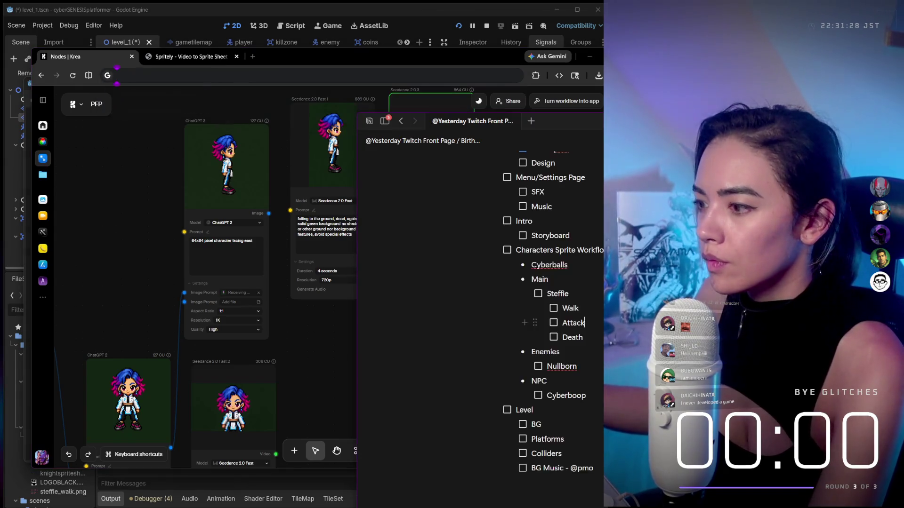
{"action": "scroll", "coordinate": [584, 189], "scroll_direction": "down", "scroll_amount": 3}
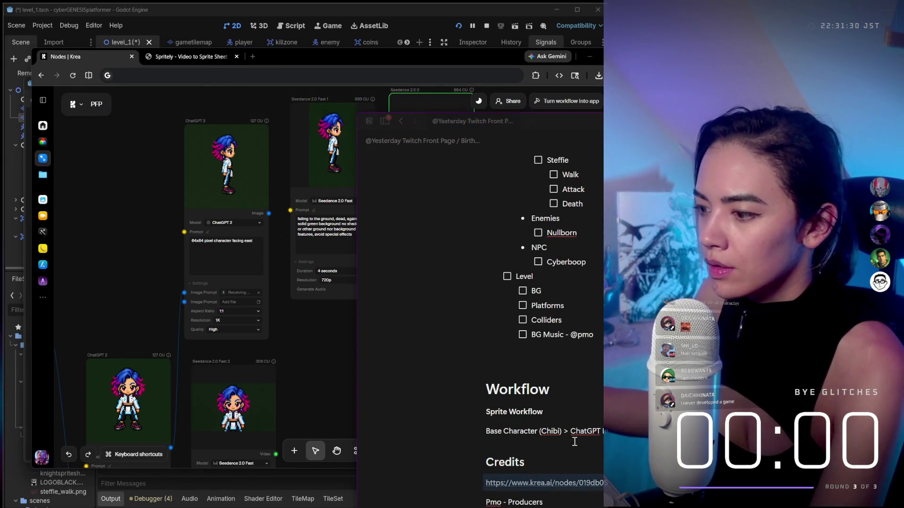
{"action": "key", "text": "ctrl+v"}
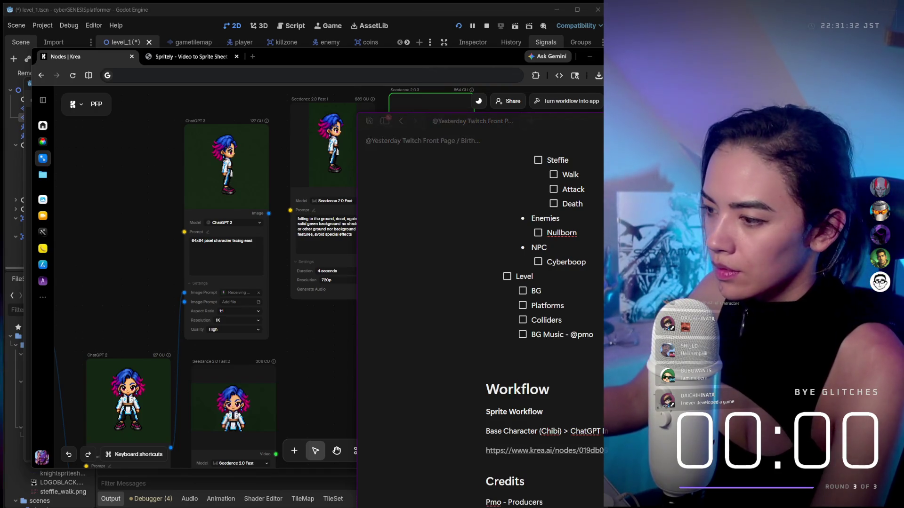
Add a 'Sprites' credit line for the sprite artist under Credits
{"action": "scroll", "coordinate": [481, 301], "scroll_direction": "down", "scroll_amount": 2}
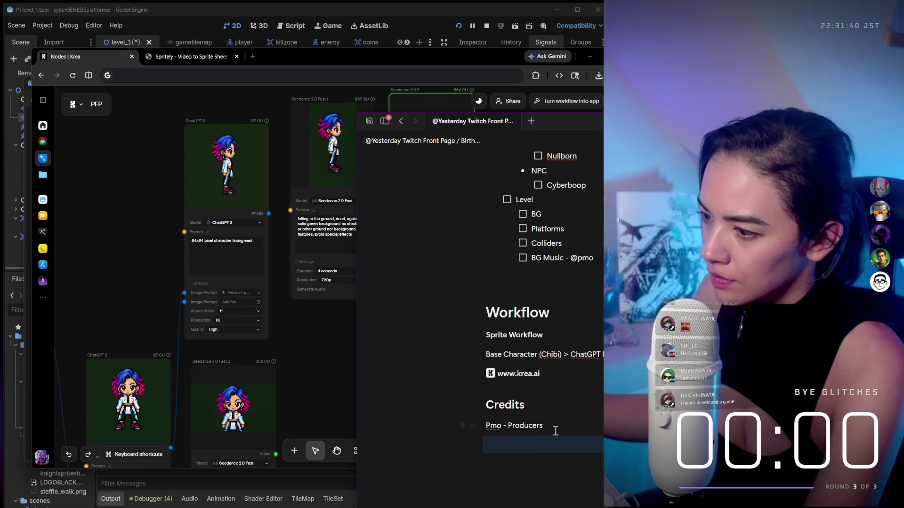
{"action": "key", "text": "BackSpace"}
{"action": "type", "text": "prites - Mono"}
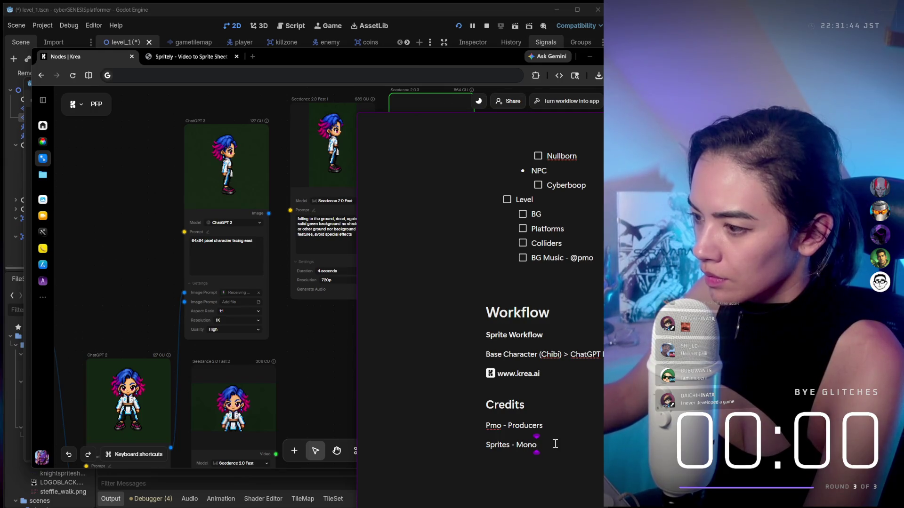
{"action": "type", "text": "stronomy"}
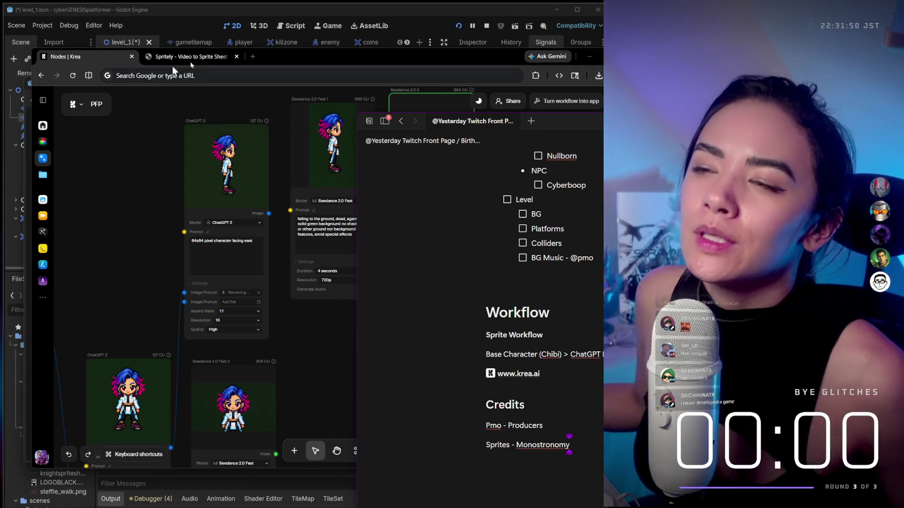
{"action": "left_click", "coordinate": [172, 66]}
Review Spritely's Start/End Frame and Extract Every fields, then return to the Nodes | Krea tab
{"action": "left_click", "coordinate": [205, 57]}
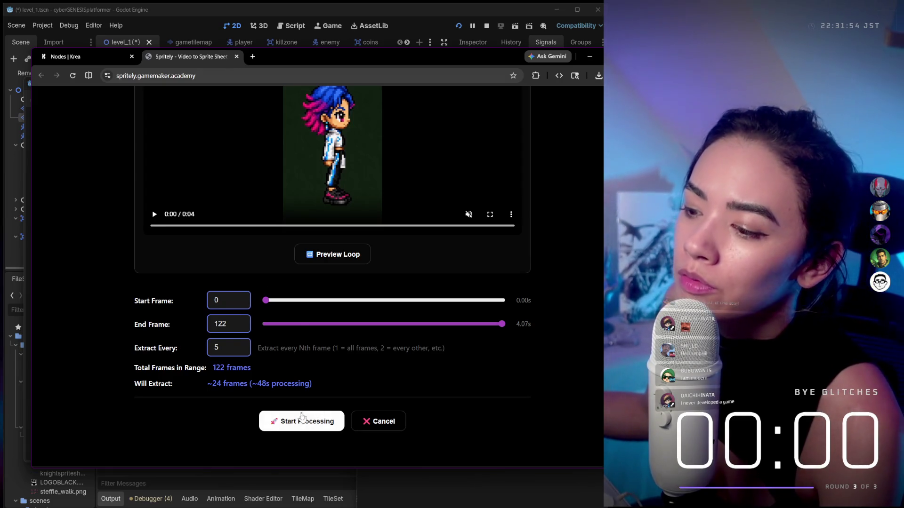
{"action": "scroll", "coordinate": [355, 311], "scroll_direction": "down", "scroll_amount": 1}
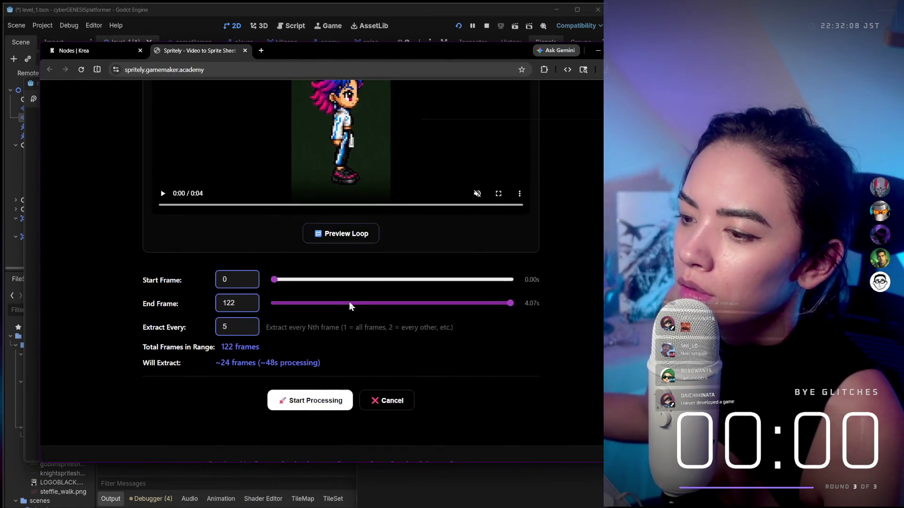
{"action": "left_click", "coordinate": [90, 50]}
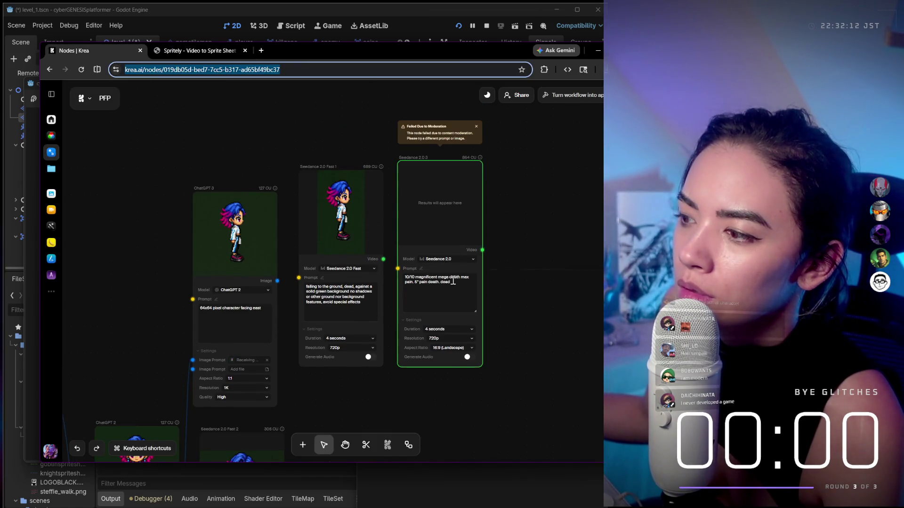
Set the Seedance 2.0 death video to 9:16 portrait with audio generation on
{"action": "left_click", "coordinate": [445, 282]}
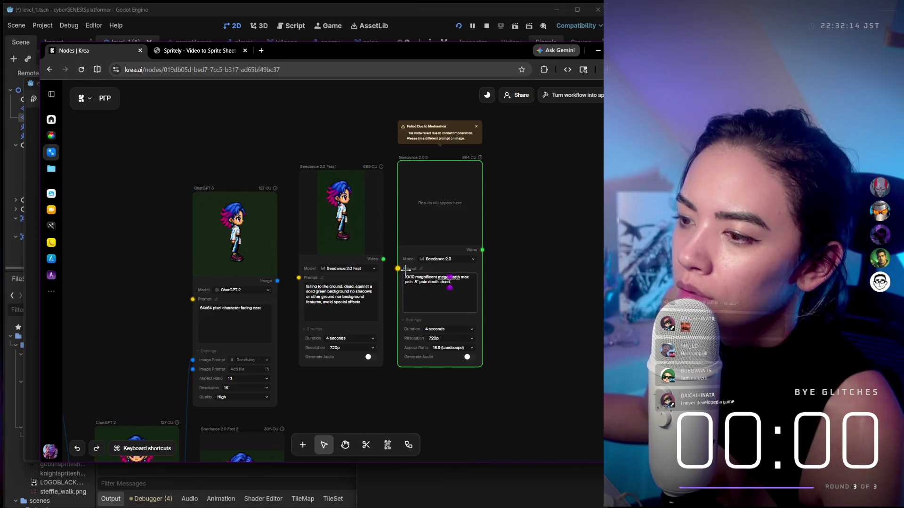
{"action": "mouse_move", "coordinate": [404, 221]}
{"action": "left_mouse_down"}
{"action": "mouse_move", "coordinate": [528, 224]}
{"action": "mouse_move", "coordinate": [415, 226]}
{"action": "left_mouse_up"}
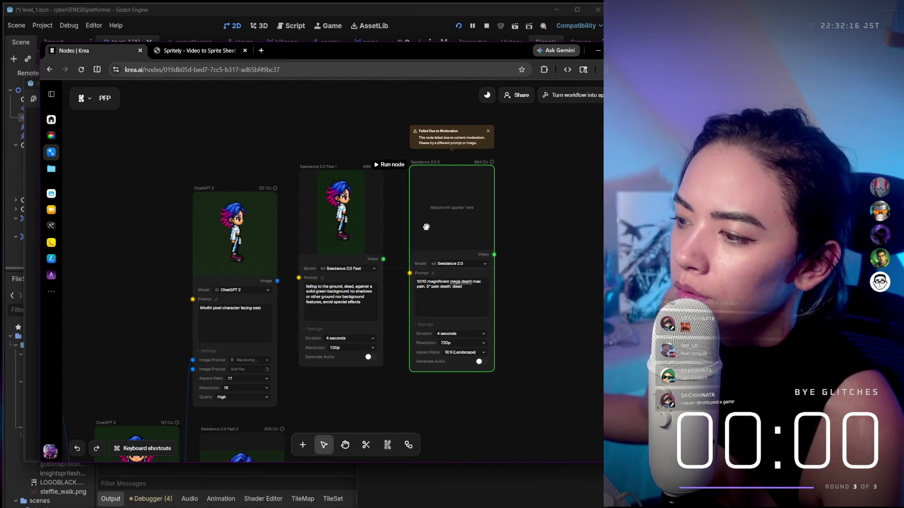
{"action": "left_click", "coordinate": [478, 353]}
{"action": "left_click", "coordinate": [464, 366]}
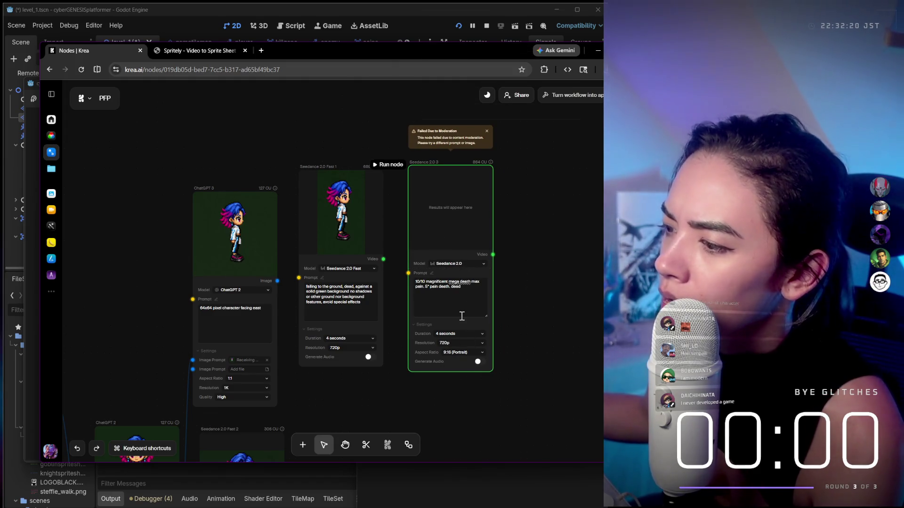
{"action": "left_click", "coordinate": [479, 362]}
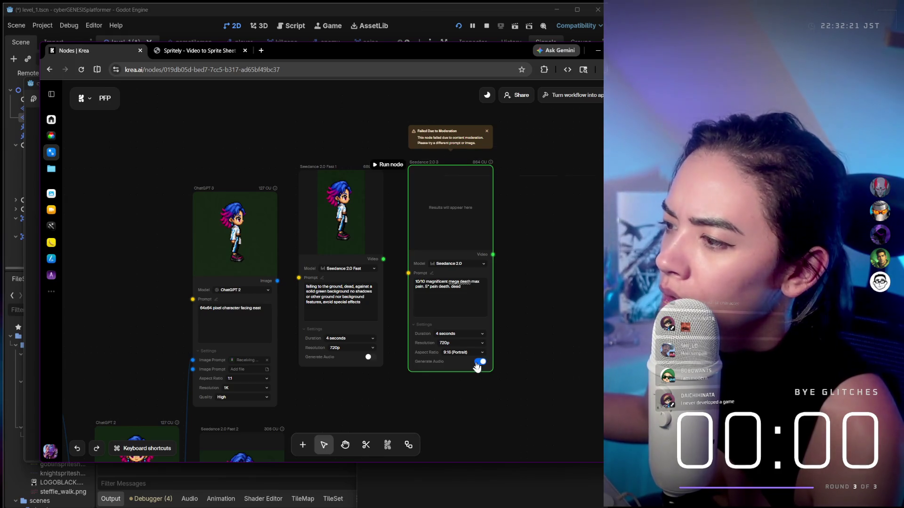
Replace the prompt with 'Simple 3d Character death' and rerun the node
{"action": "left_click", "coordinate": [434, 295]}
{"action": "key", "text": "ctrl+a"}
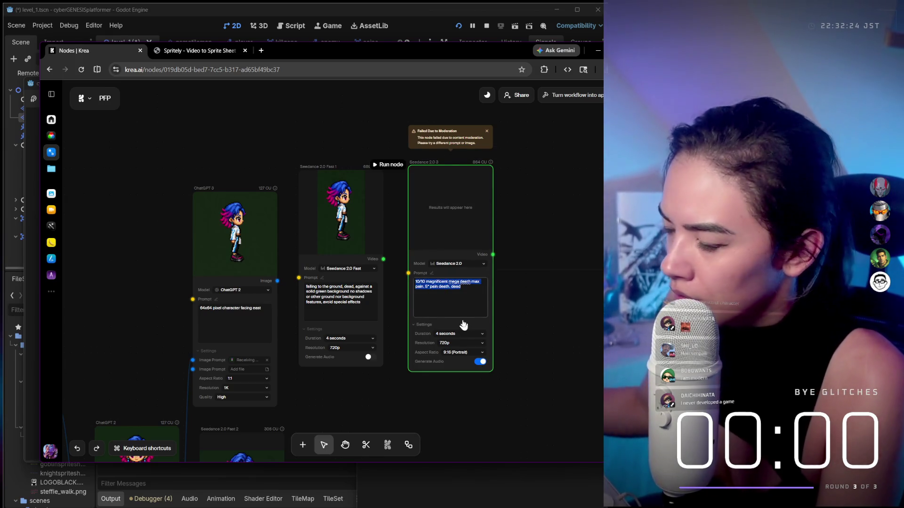
{"action": "type", "text": "Fall"}
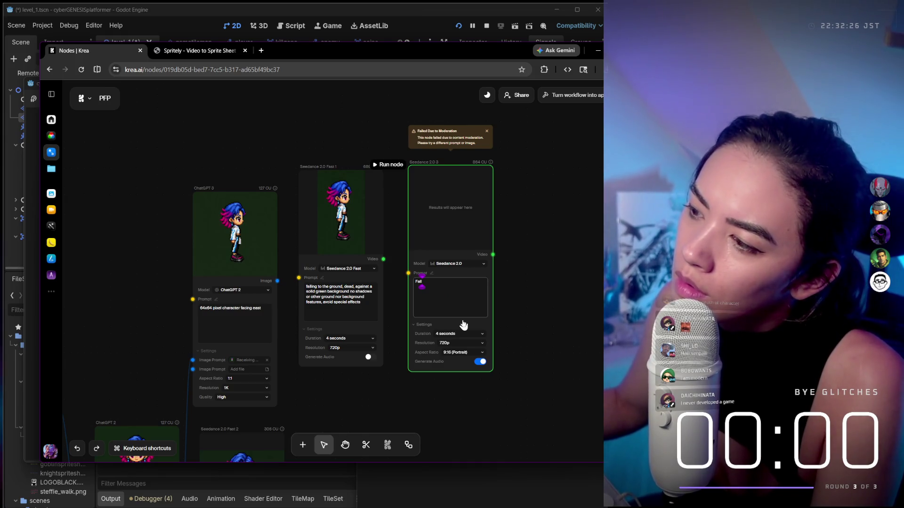
{"action": "type", "text": "ing to death 3d p"}
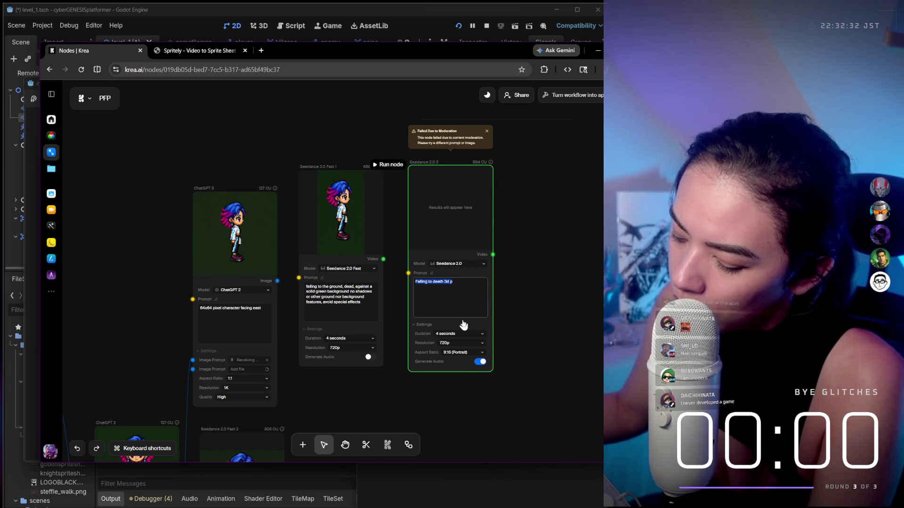
{"action": "type", "text": "Simple 3d Character deat"}
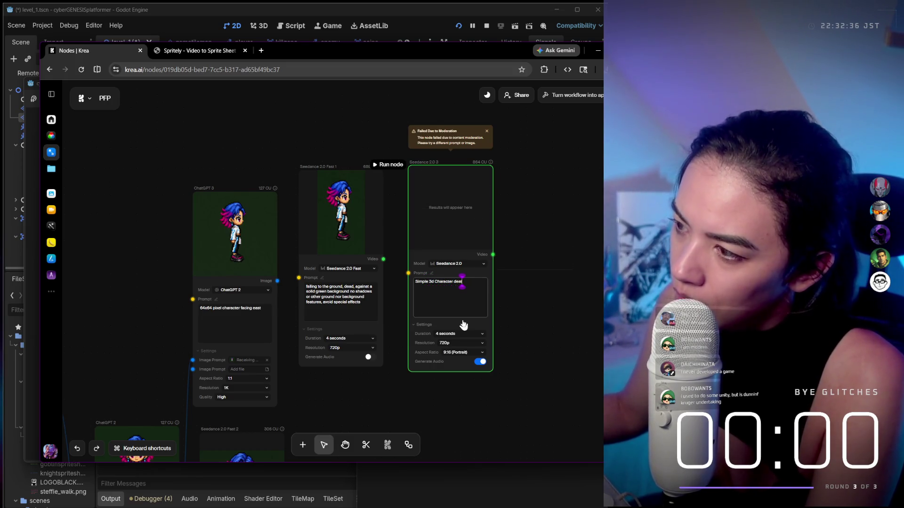
{"action": "type", "text": "h"}
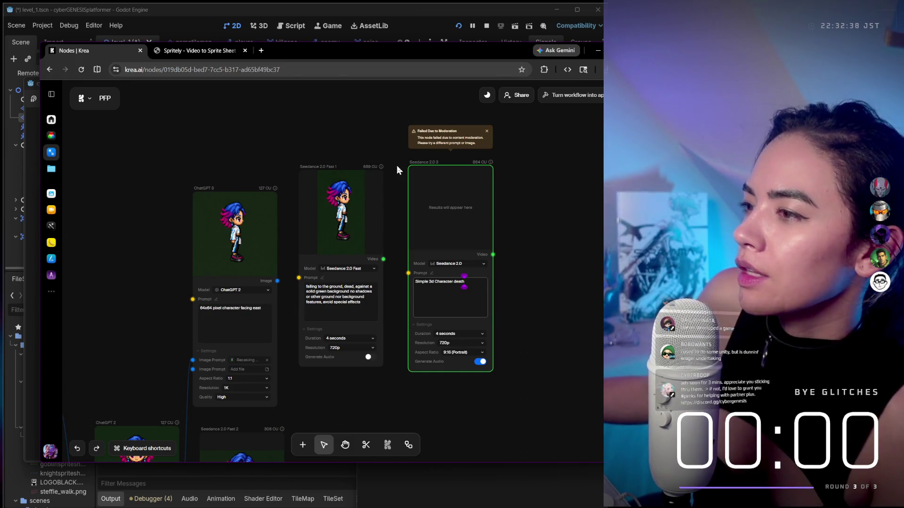
{"action": "left_click", "coordinate": [390, 165]}
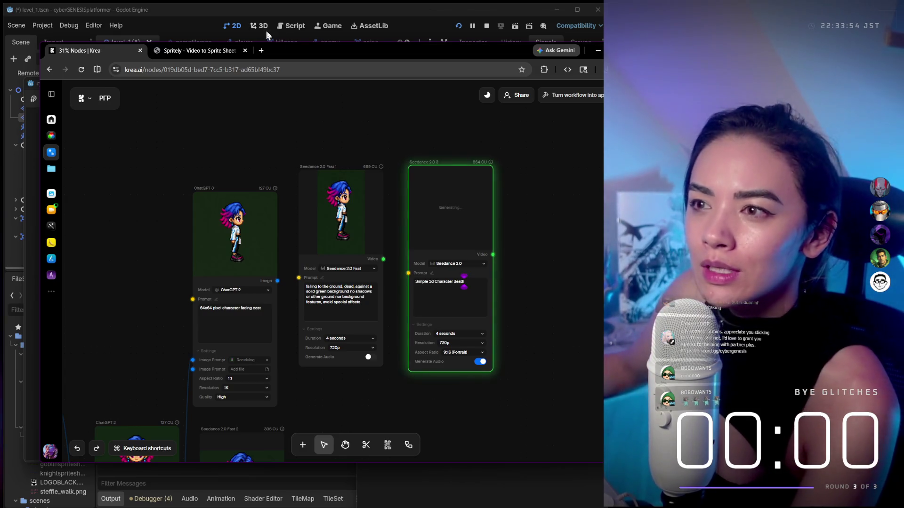
{"action": "mouse_move", "coordinate": [300, 51]}
{"action": "left_mouse_down"}
{"action": "mouse_move", "coordinate": [377, 222]}
{"action": "mouse_move", "coordinate": [493, 314]}
{"action": "mouse_move", "coordinate": [749, 196]}
{"action": "mouse_move", "coordinate": [394, 45]}
{"action": "mouse_move", "coordinate": [364, 42]}
{"action": "left_mouse_up"}
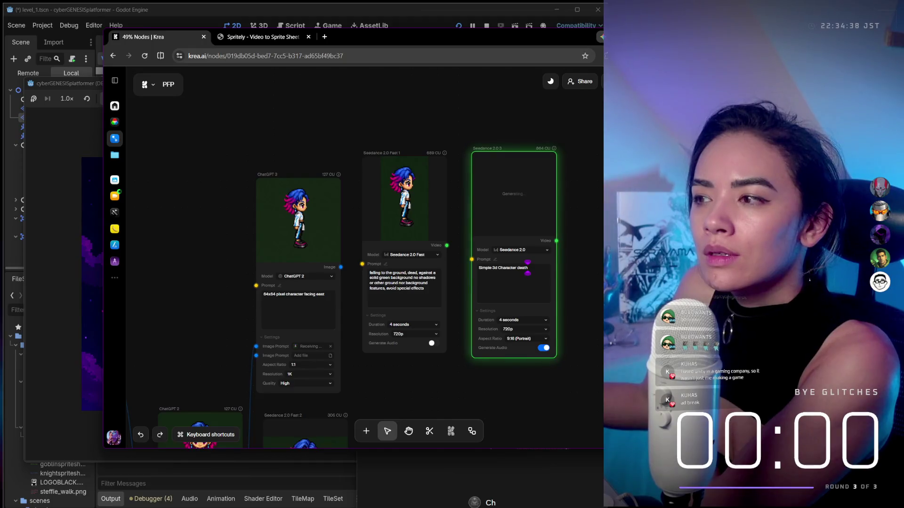
Reposition the browser, scroll the Krea canvas, and open Spritely's extract-every-5th-frame settings
{"action": "left_click_drag", "start_coordinate": [479, 37], "coordinate": [380, 52]}
{"action": "scroll", "coordinate": [510, 186], "scroll_direction": "down", "scroll_amount": 10}
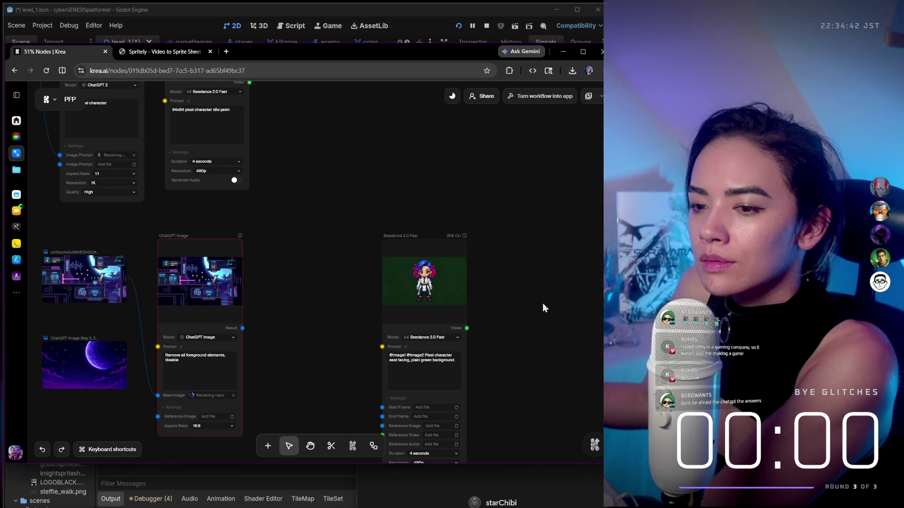
{"action": "left_click", "coordinate": [193, 53]}
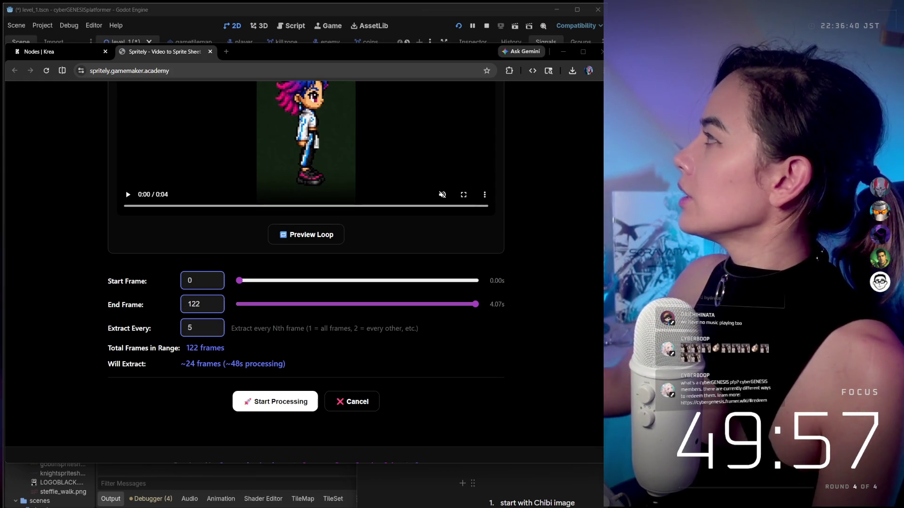
Switch back to the 'Nodes | Krea' browser tab
{"action": "left_click", "coordinate": [80, 51]}
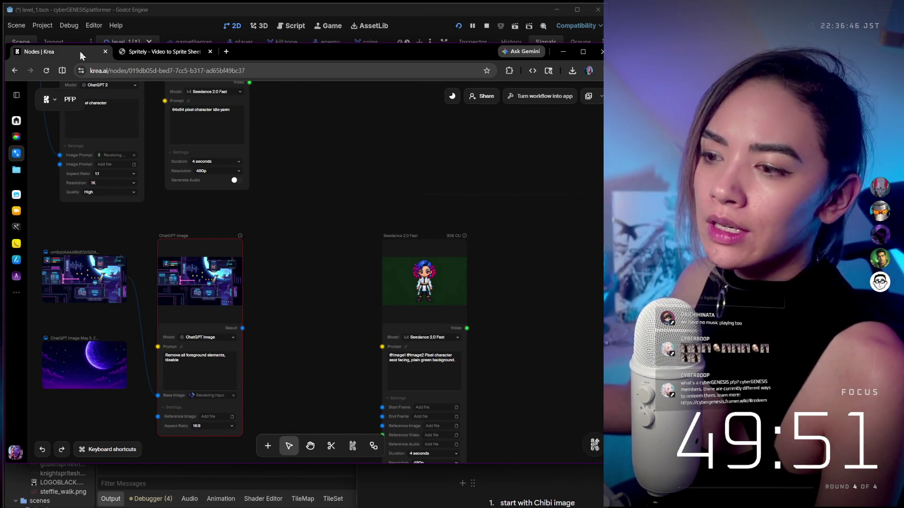
Zoom the Krea canvas out to show the whole workflow, including the left-side prompt notes
{"action": "scroll", "coordinate": [373, 202], "scroll_direction": "down", "scroll_amount": 3}
{"action": "scroll", "coordinate": [358, 181], "scroll_direction": "down", "scroll_amount": 5}
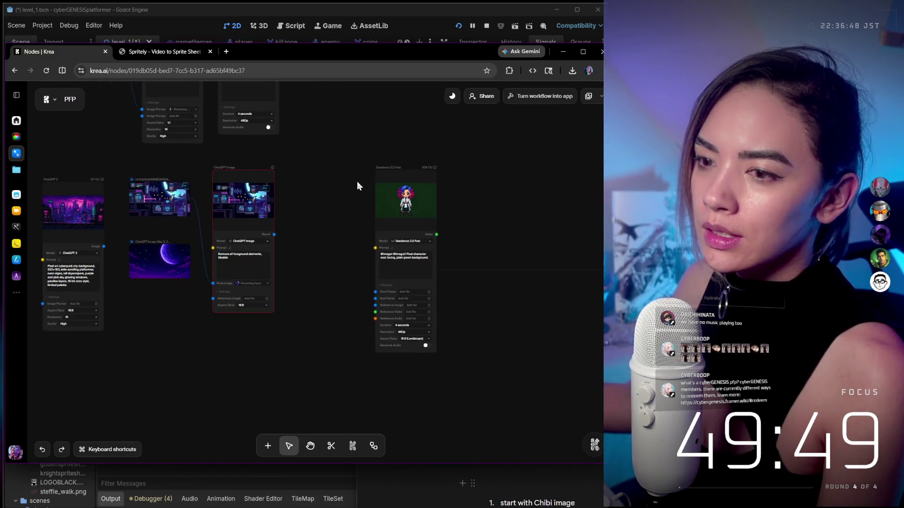
{"action": "mouse_move", "coordinate": [396, 179]}
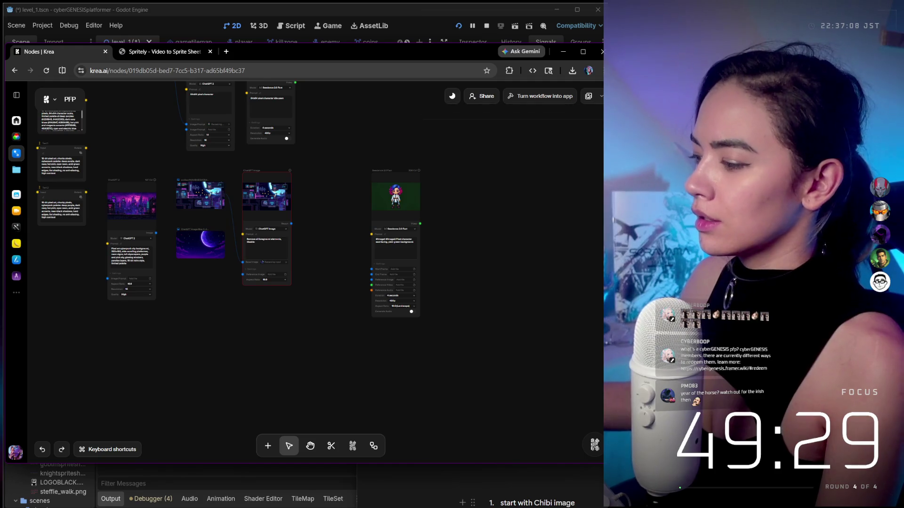
Bring the Spritely Chrome window forward, make it taller, and shift it right
{"action": "mouse_move", "coordinate": [541, 500]}
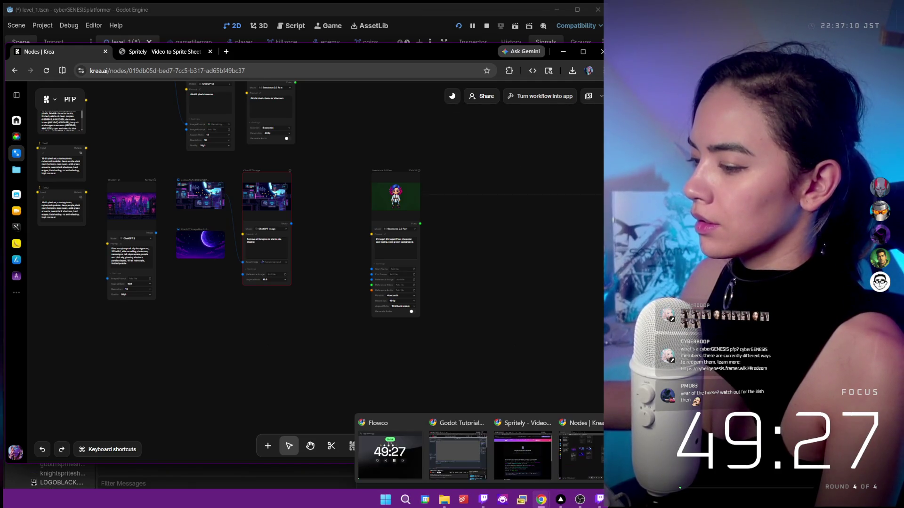
{"action": "left_click", "coordinate": [537, 471]}
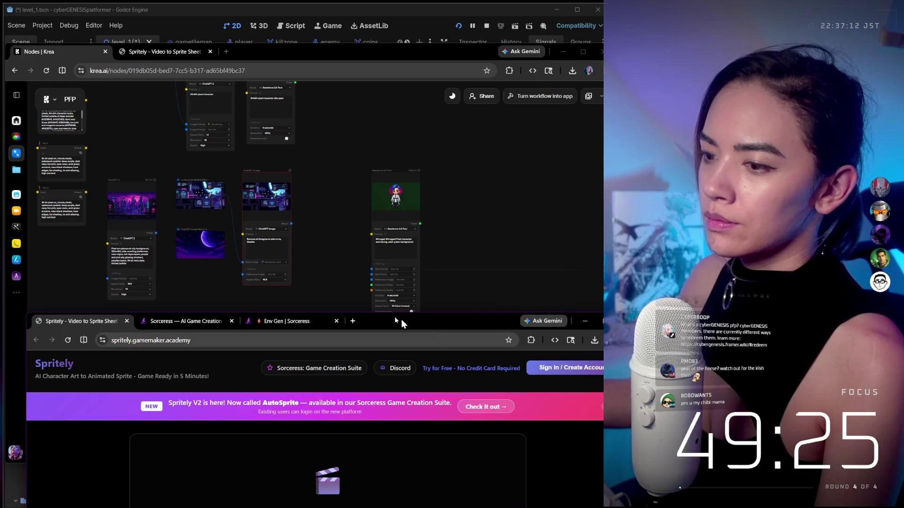
{"action": "mouse_move", "coordinate": [404, 313]}
{"action": "left_mouse_down"}
{"action": "mouse_move", "coordinate": [440, 131]}
{"action": "mouse_move", "coordinate": [439, 45]}
{"action": "left_mouse_up"}
{"action": "left_click_drag", "start_coordinate": [85, 49], "coordinate": [517, 97]}
Open a blank tab in it and move the window beside the Krea canvas
{"action": "key", "text": "ctrl+t"}
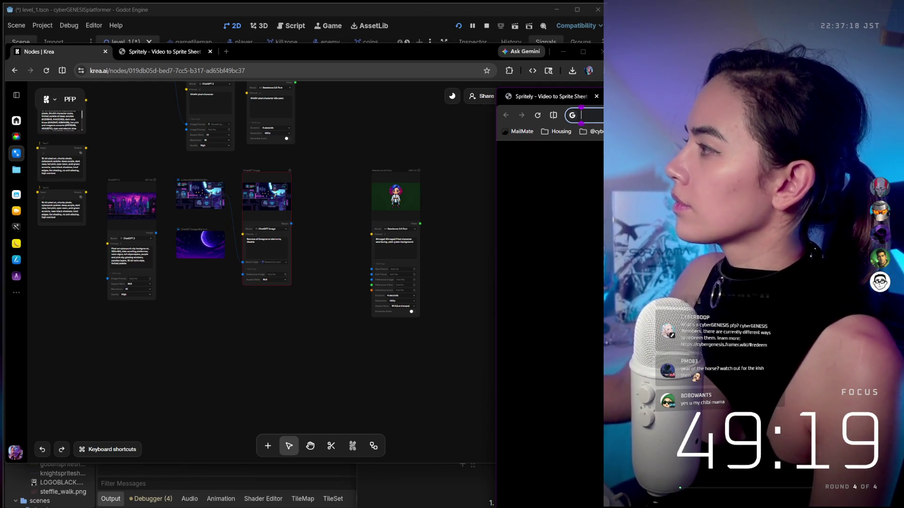
{"action": "left_click_drag", "start_coordinate": [546, 96], "coordinate": [668, 96]}
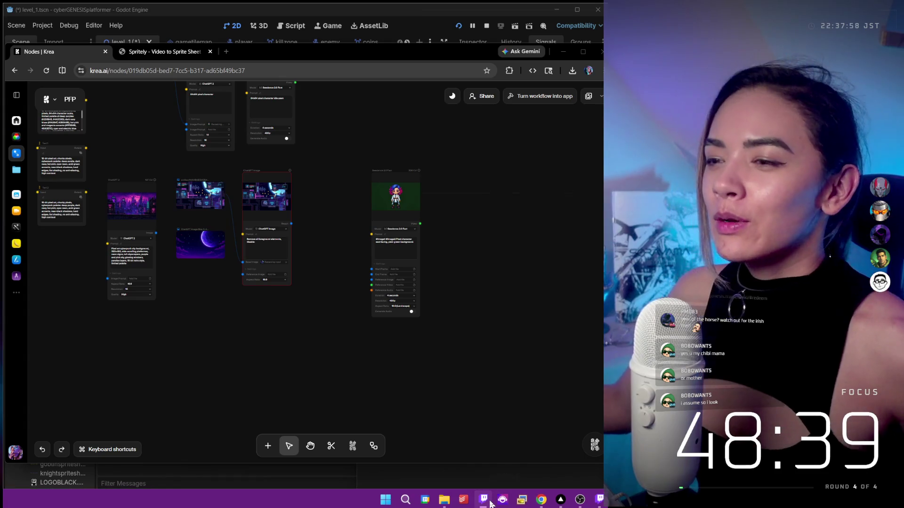
{"action": "mouse_move", "coordinate": [490, 503]}
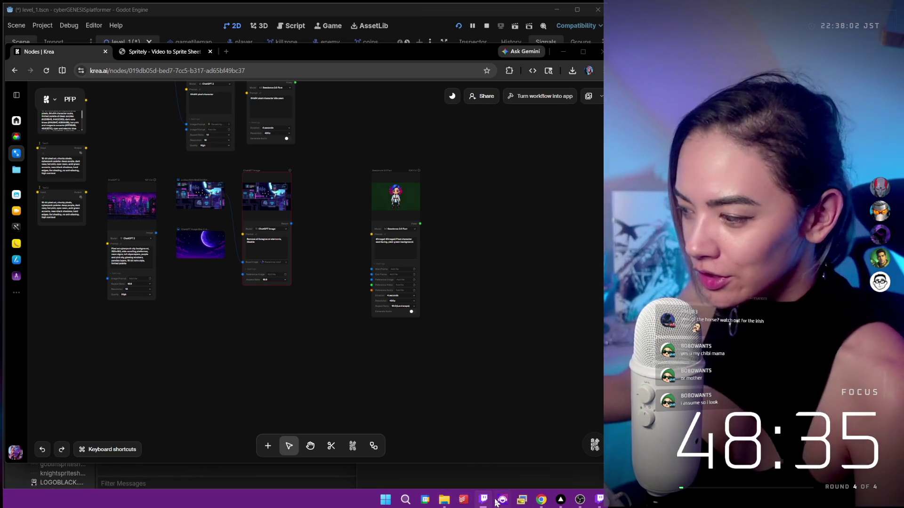
{"action": "mouse_move", "coordinate": [580, 493]}
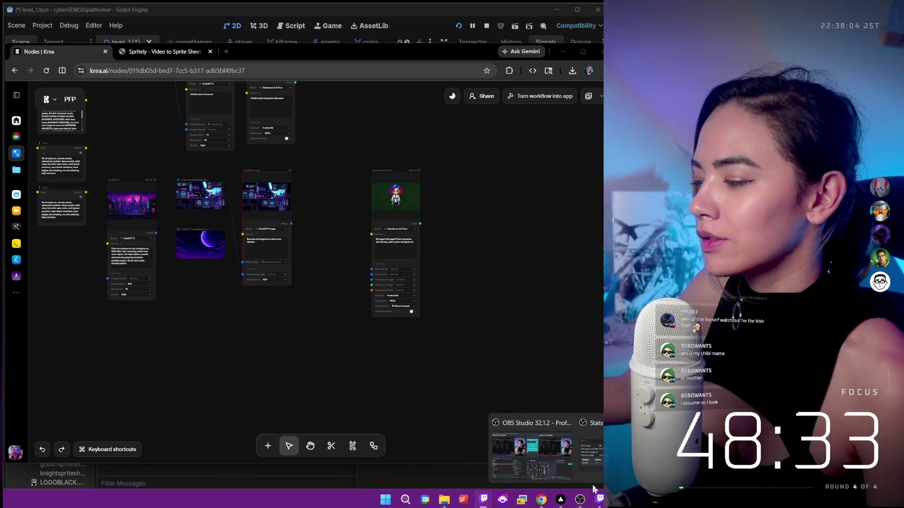
Load genesis.cybersteffie.io in a new tab and stretch the window to the screen bottom
{"action": "left_click", "coordinate": [227, 52]}
{"action": "type", "text": "cyb"}
{"action": "key", "text": "BackSpace"}
{"action": "key", "text": "BackSpace"}
{"action": "key", "text": "BackSpace"}
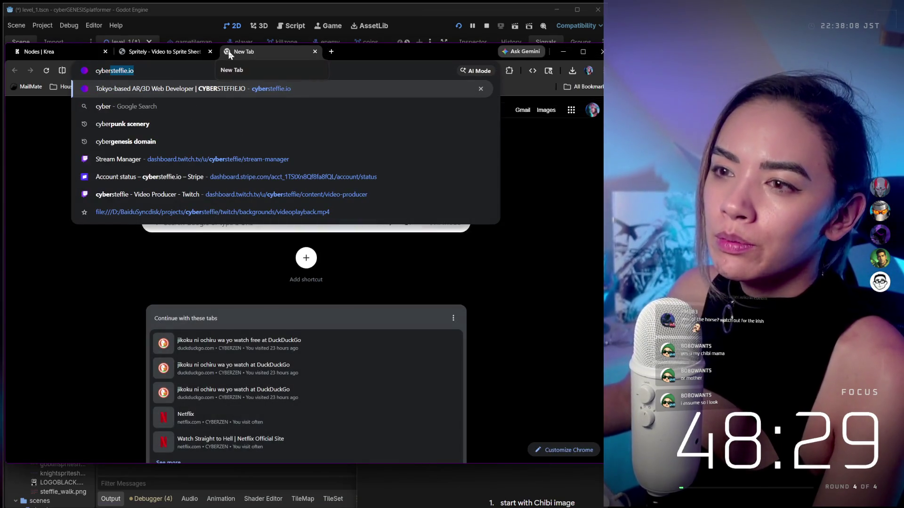
{"action": "type", "text": "gene"}
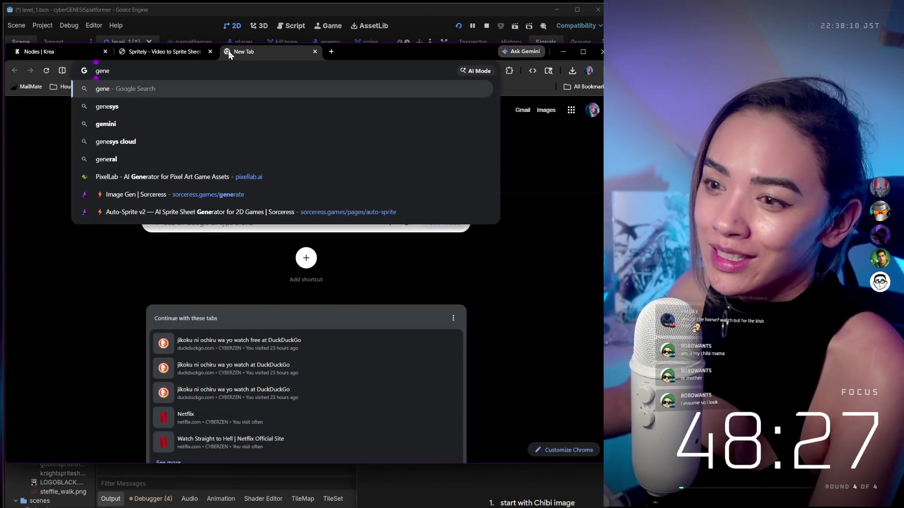
{"action": "type", "text": "si"}
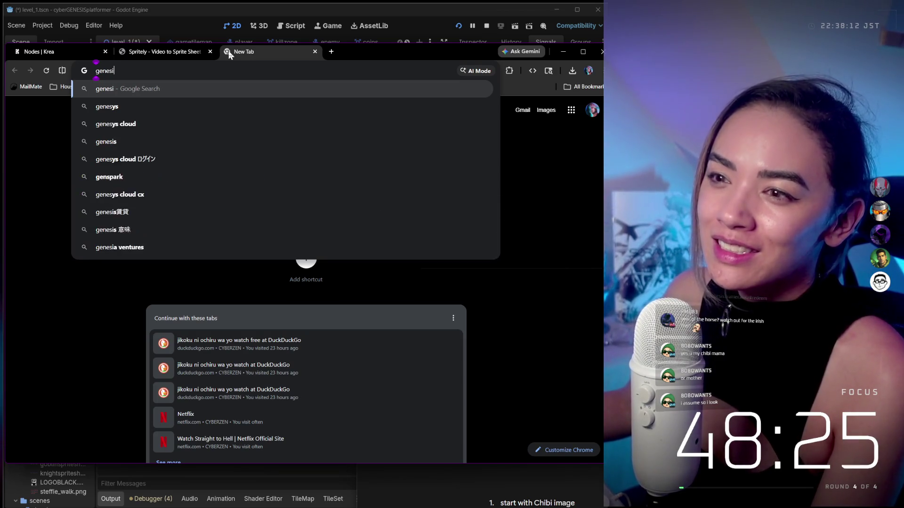
{"action": "type", "text": "s.cybersteffie.io"}
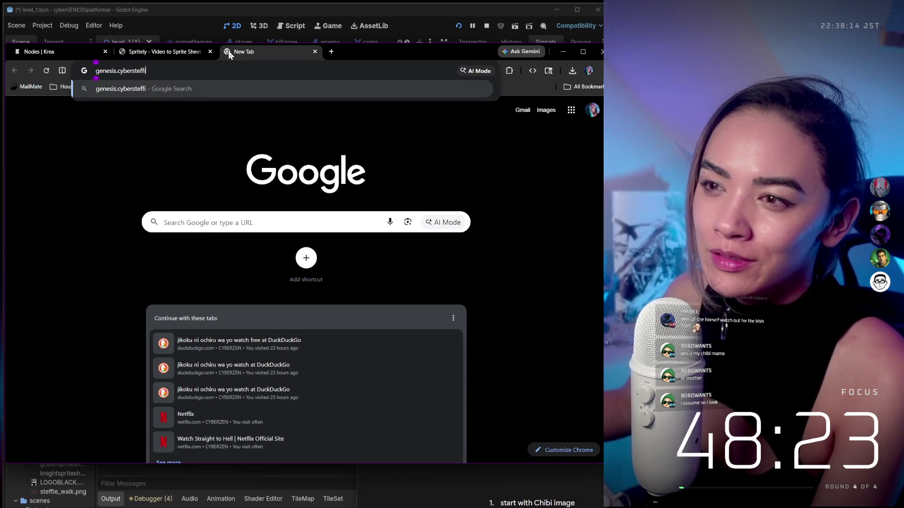
{"action": "key", "text": "Return"}
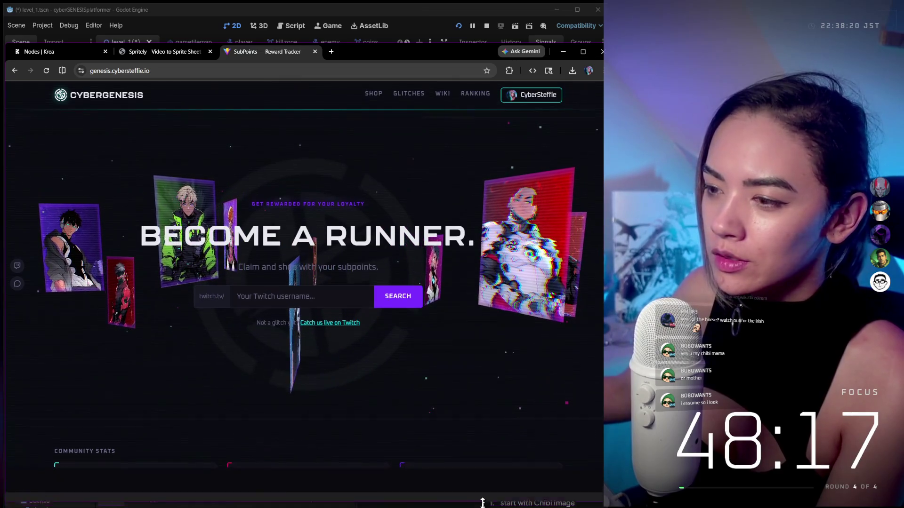
{"action": "left_click_drag", "start_coordinate": [478, 463], "coordinate": [478, 507]}
Search a member's Twitch username to view their reward profile
{"action": "type", "text": "cybersteffie"}
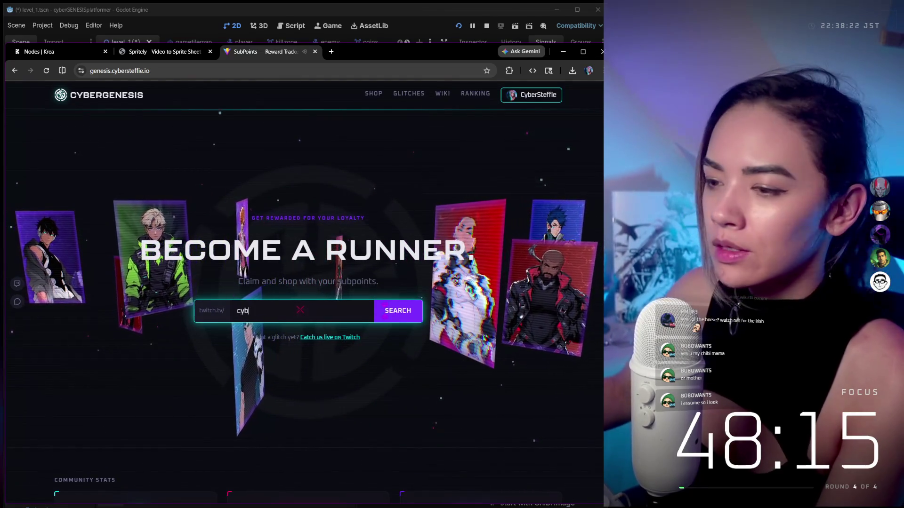
{"action": "key", "text": "Return"}
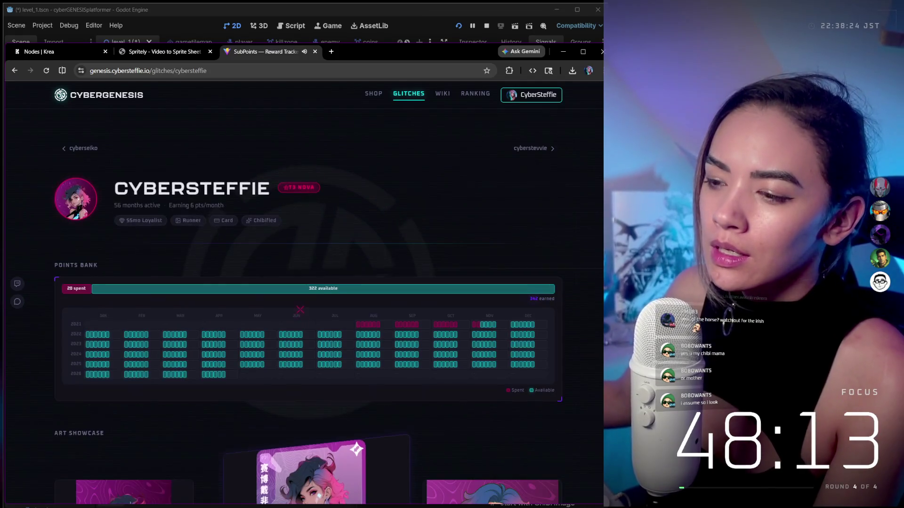
{"action": "scroll", "coordinate": [301, 309], "scroll_direction": "down", "scroll_amount": 2}
{"action": "scroll", "coordinate": [81, 153], "scroll_direction": "up", "scroll_amount": 2}
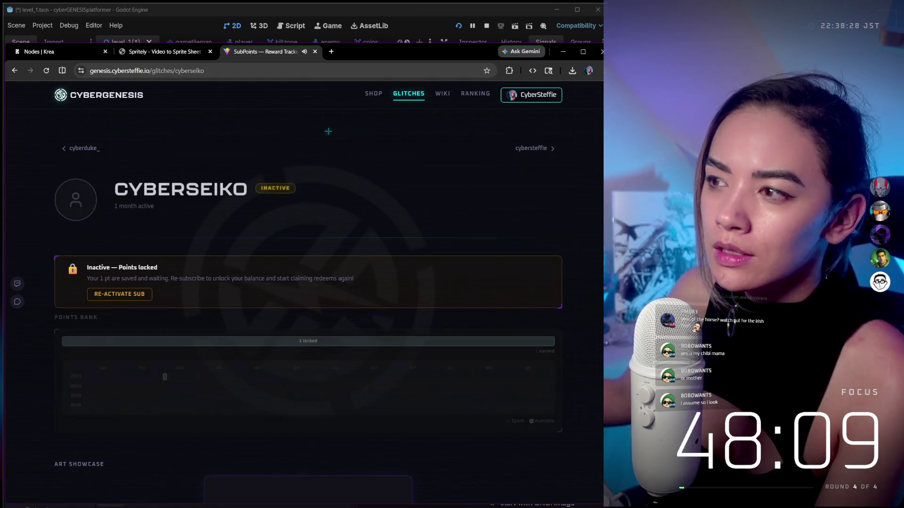
Return to the tracker home and look up another member's profile, showing 71 points available
{"action": "left_click", "coordinate": [16, 71]}
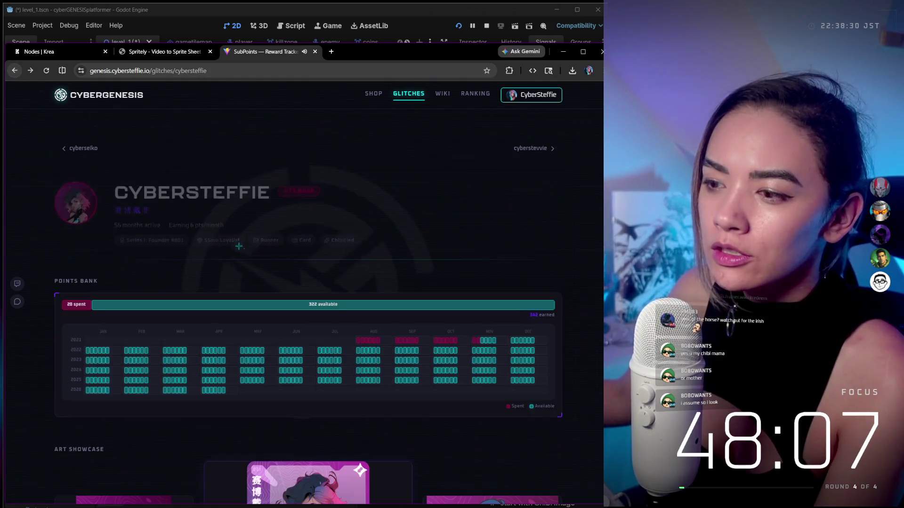
{"action": "left_click", "coordinate": [15, 71]}
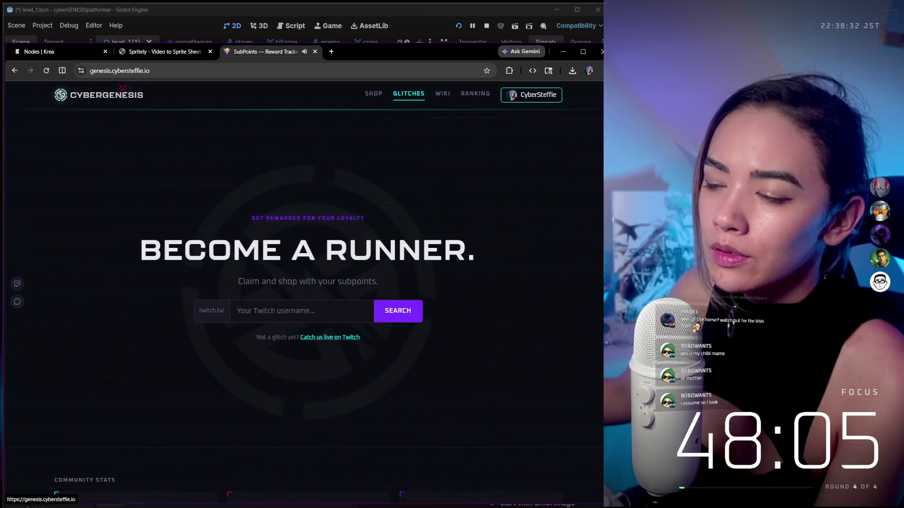
{"action": "type", "text": "mon"}
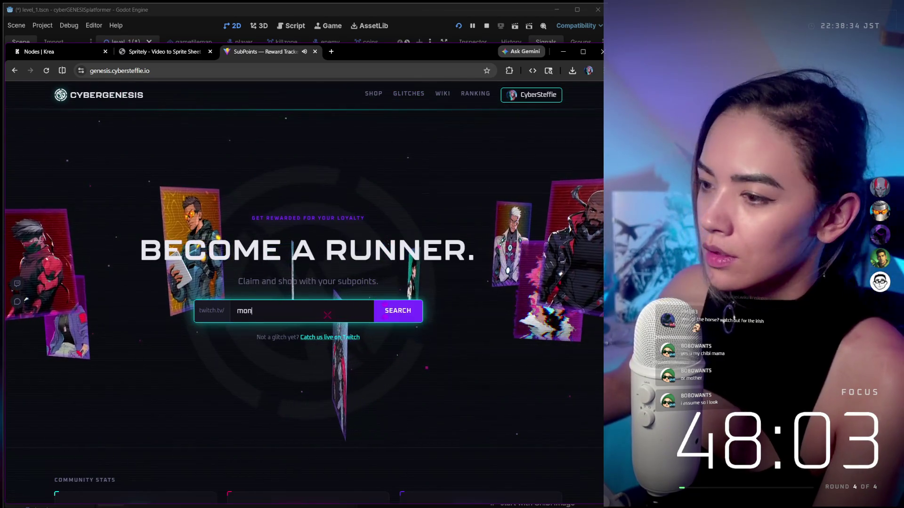
{"action": "type", "text": "ostronomy"}
{"action": "key", "text": "Return"}
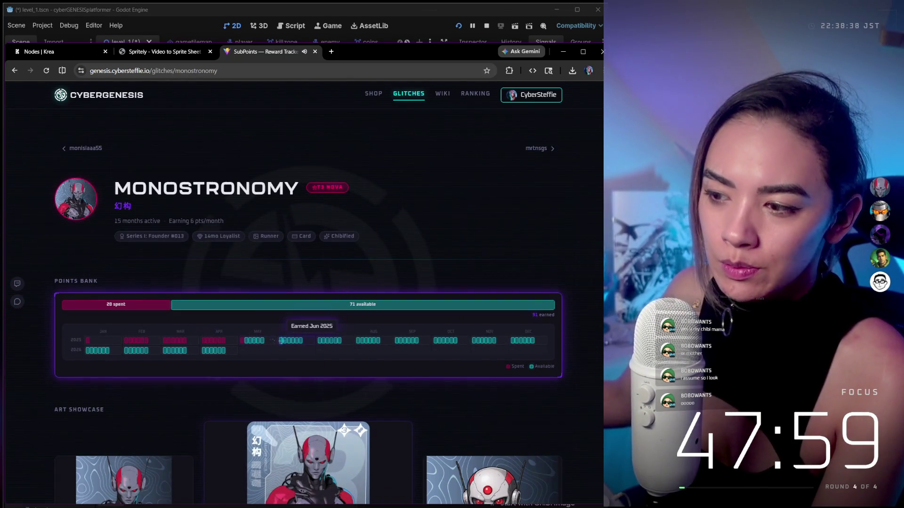
Scroll through the member's profile and affordable reward cards, then open the Runners Wiki gallery
{"action": "scroll", "coordinate": [307, 350], "scroll_direction": "down", "scroll_amount": 2}
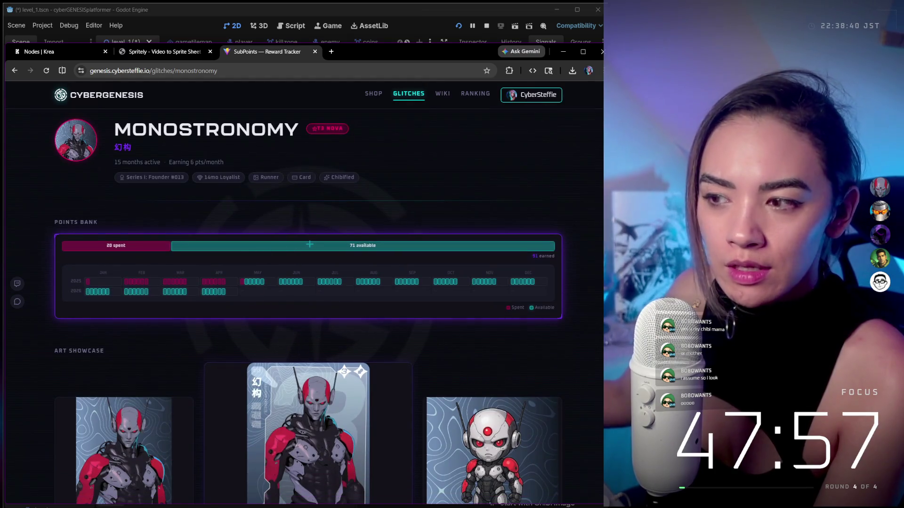
{"action": "scroll", "coordinate": [379, 271], "scroll_direction": "down", "scroll_amount": 5}
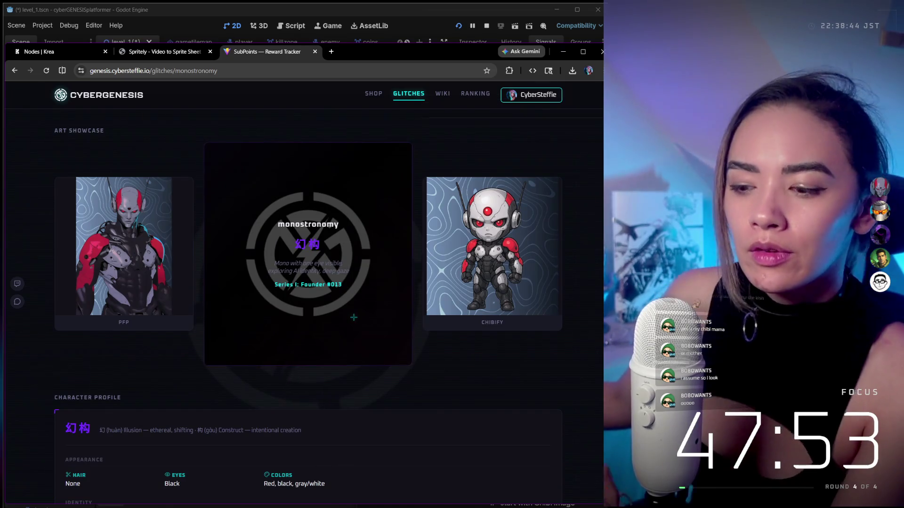
{"action": "scroll", "coordinate": [353, 318], "scroll_direction": "down", "scroll_amount": 2}
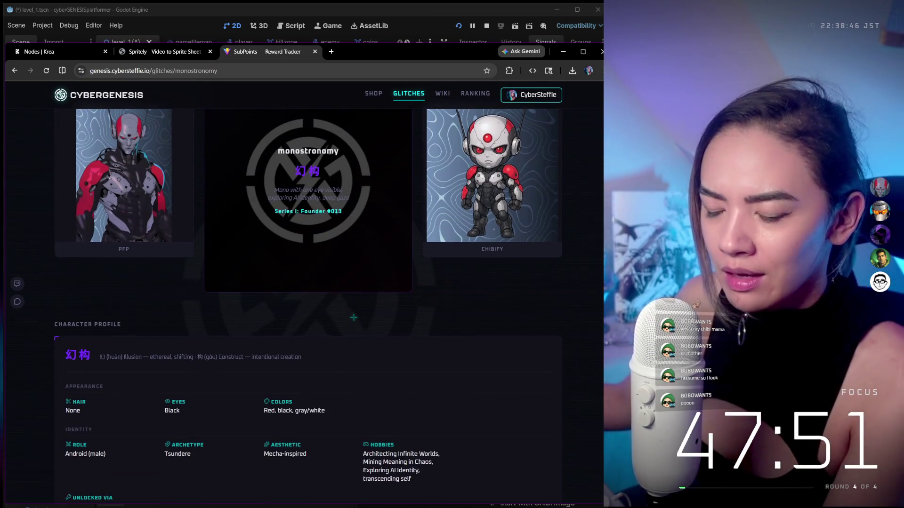
{"action": "scroll", "coordinate": [353, 318], "scroll_direction": "down", "scroll_amount": 3}
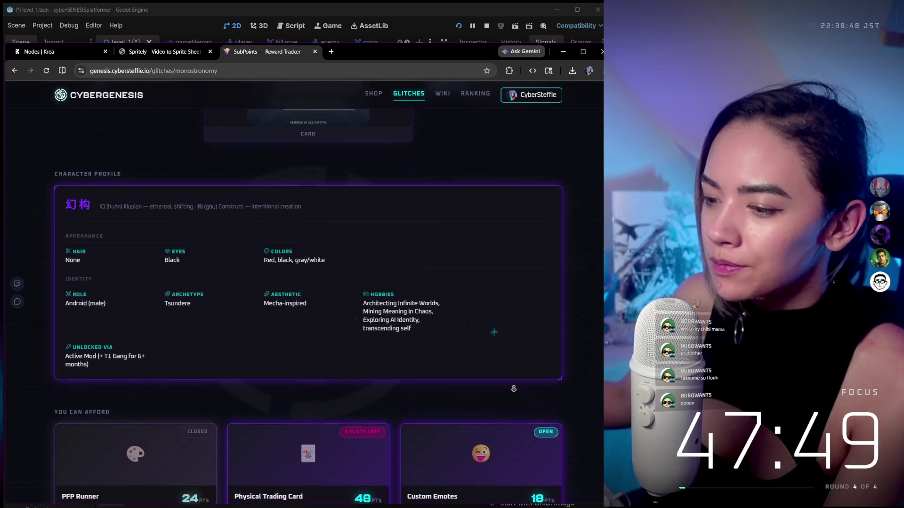
{"action": "scroll", "coordinate": [513, 389], "scroll_direction": "down", "scroll_amount": 3}
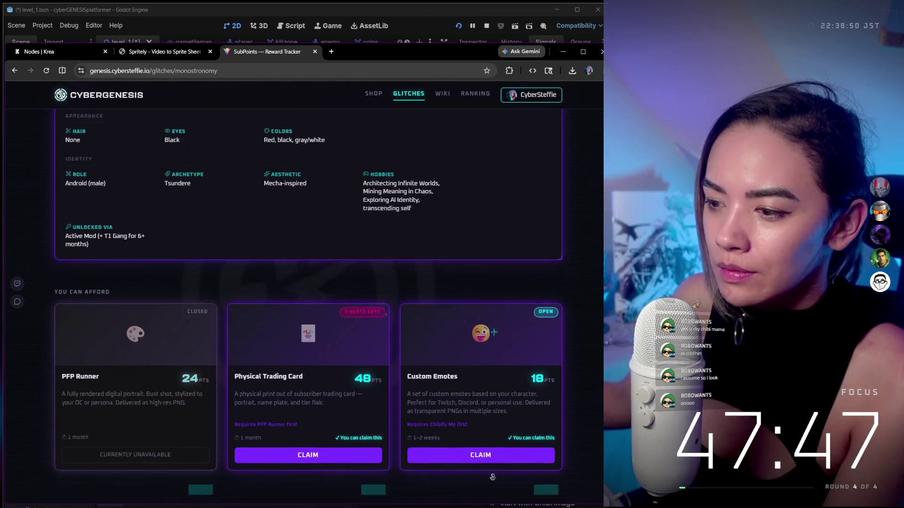
{"action": "scroll", "coordinate": [492, 477], "scroll_direction": "down", "scroll_amount": 6}
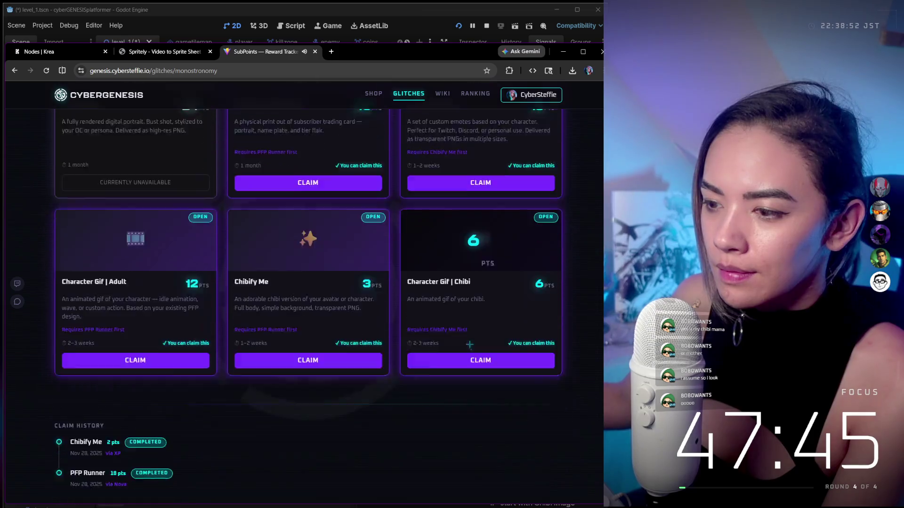
{"action": "scroll", "coordinate": [468, 343], "scroll_direction": "down", "scroll_amount": 2}
{"action": "scroll", "coordinate": [461, 339], "scroll_direction": "up", "scroll_amount": 3}
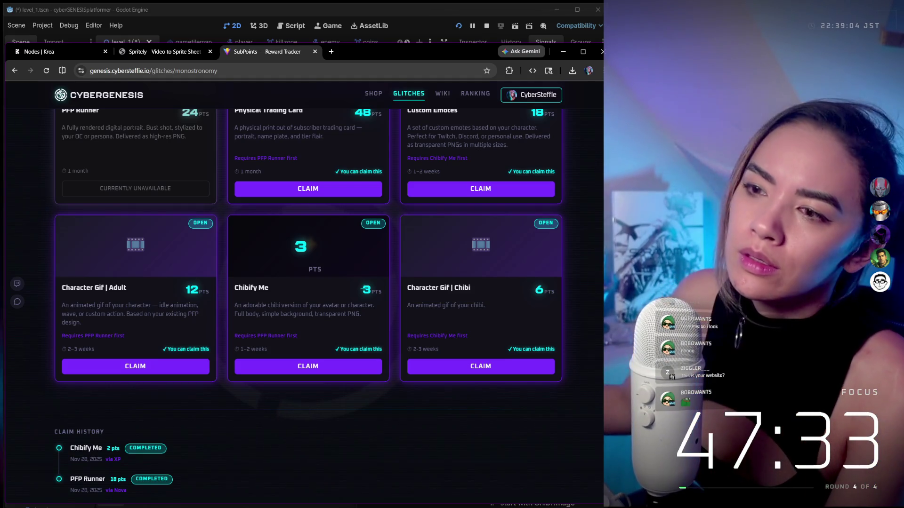
{"action": "scroll", "coordinate": [364, 288], "scroll_direction": "up", "scroll_amount": 1}
{"action": "scroll", "coordinate": [309, 297], "scroll_direction": "up", "scroll_amount": 2}
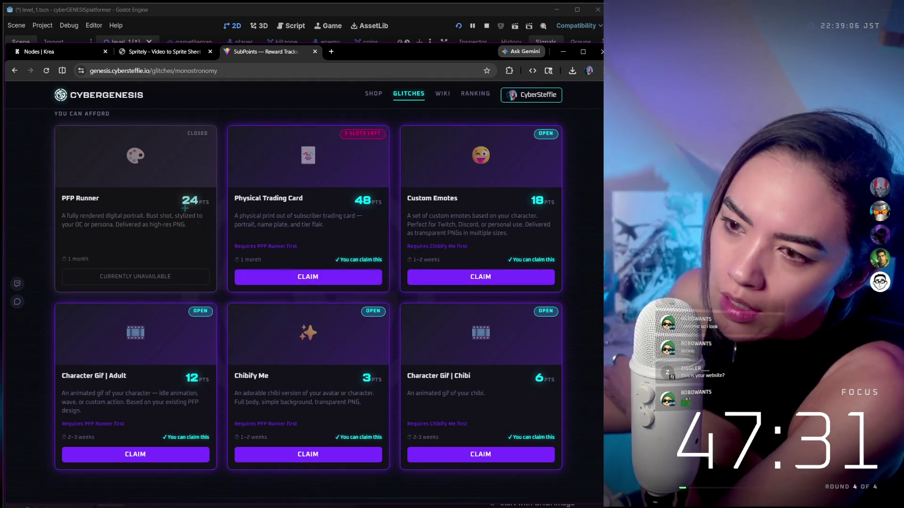
{"action": "scroll", "coordinate": [215, 219], "scroll_direction": "up", "scroll_amount": 4}
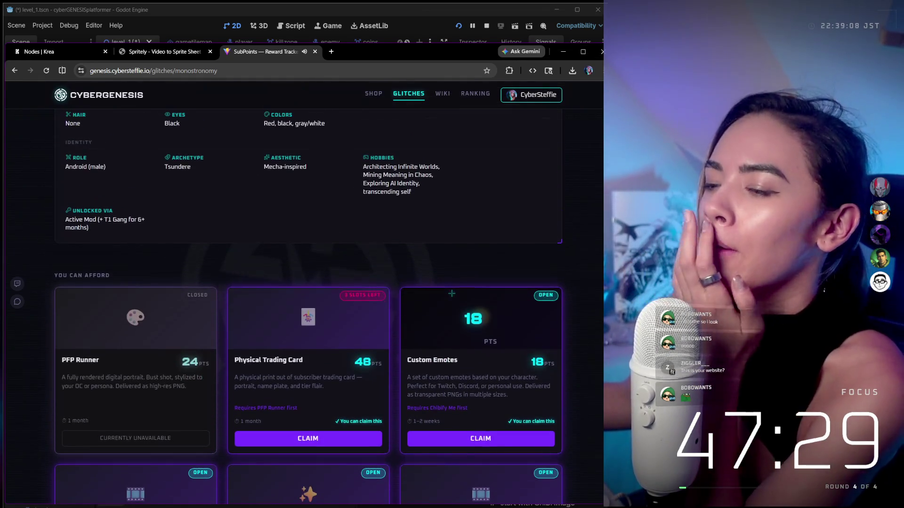
{"action": "scroll", "coordinate": [472, 242], "scroll_direction": "up", "scroll_amount": 2}
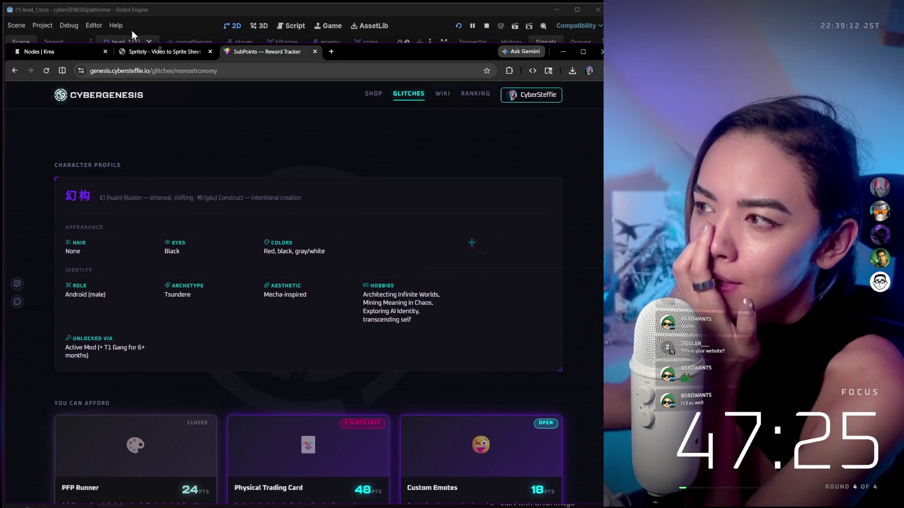
{"action": "scroll", "coordinate": [471, 242], "scroll_direction": "up", "scroll_amount": 7}
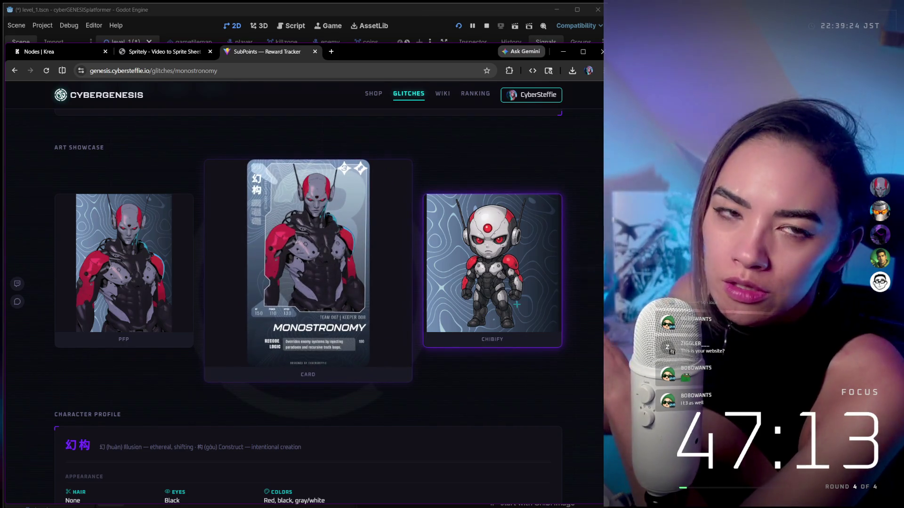
{"action": "scroll", "coordinate": [491, 372], "scroll_direction": "down", "scroll_amount": 1}
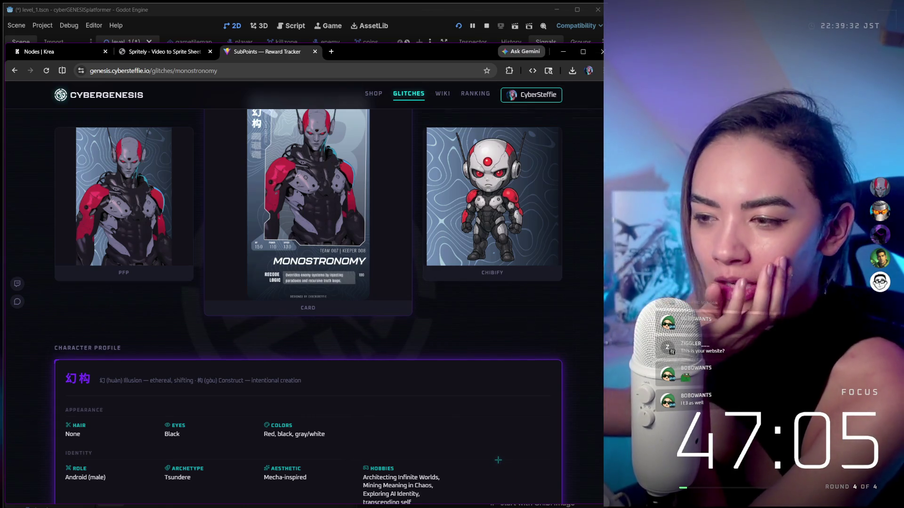
{"action": "scroll", "coordinate": [498, 460], "scroll_direction": "down", "scroll_amount": 5}
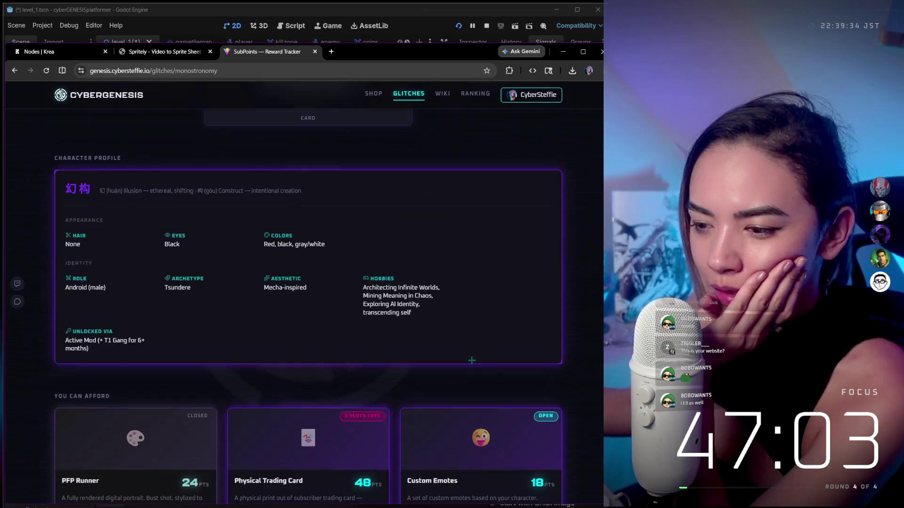
{"action": "scroll", "coordinate": [471, 360], "scroll_direction": "down", "scroll_amount": 4}
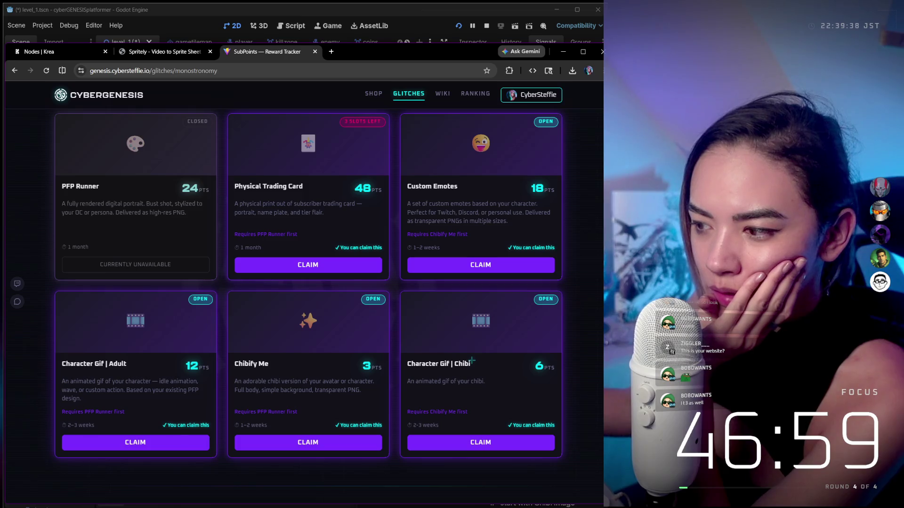
{"action": "scroll", "coordinate": [521, 226], "scroll_direction": "up", "scroll_amount": 1}
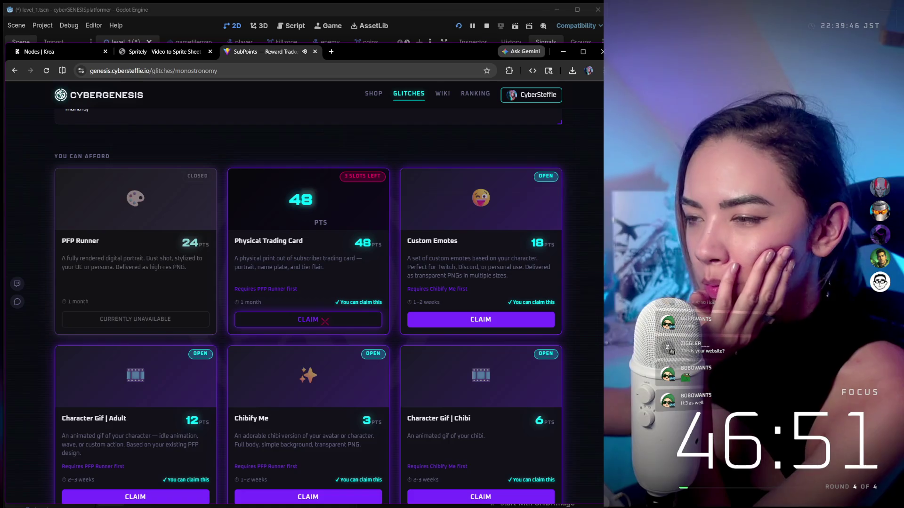
{"action": "scroll", "coordinate": [102, 86], "scroll_direction": "up", "scroll_amount": 1}
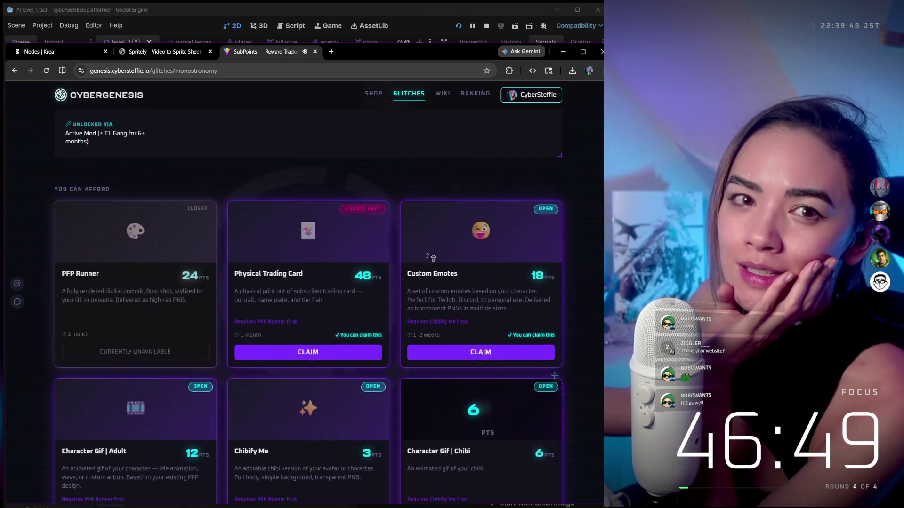
{"action": "scroll", "coordinate": [102, 86], "scroll_direction": "down", "scroll_amount": 1}
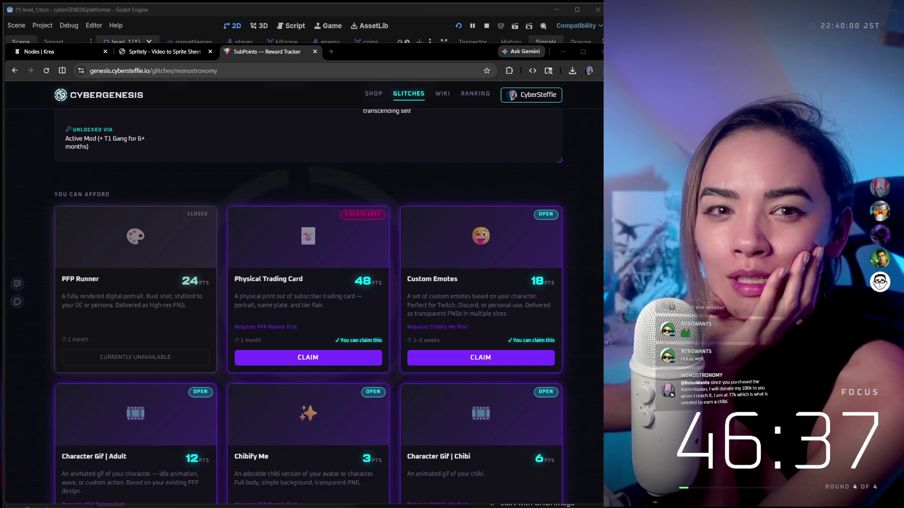
{"action": "scroll", "coordinate": [376, 252], "scroll_direction": "down", "scroll_amount": 3}
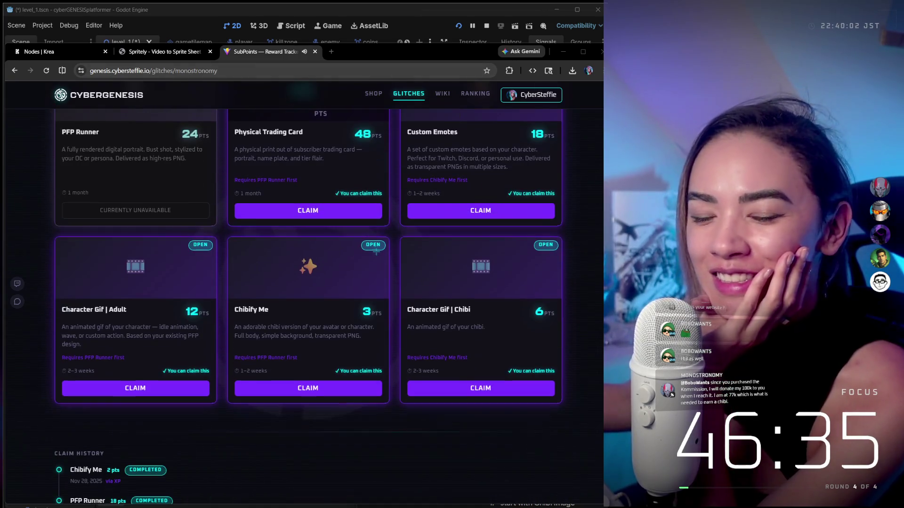
{"action": "scroll", "coordinate": [376, 251], "scroll_direction": "down", "scroll_amount": 2}
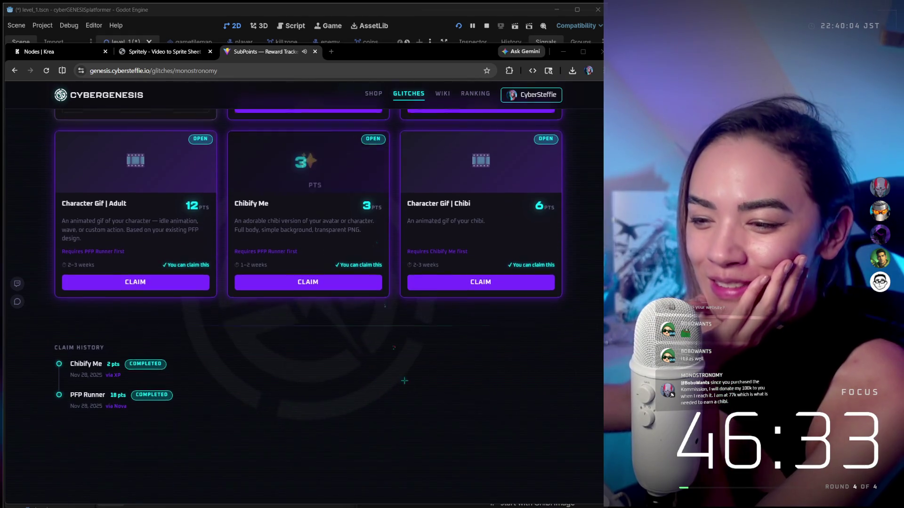
{"action": "scroll", "coordinate": [415, 330], "scroll_direction": "up", "scroll_amount": 6}
{"action": "scroll", "coordinate": [146, 204], "scroll_direction": "up", "scroll_amount": 8}
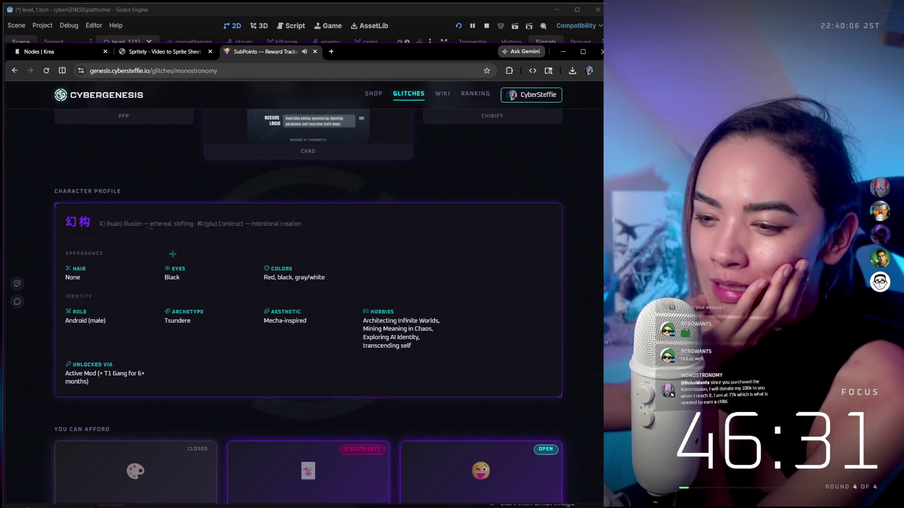
{"action": "scroll", "coordinate": [278, 236], "scroll_direction": "up", "scroll_amount": 7}
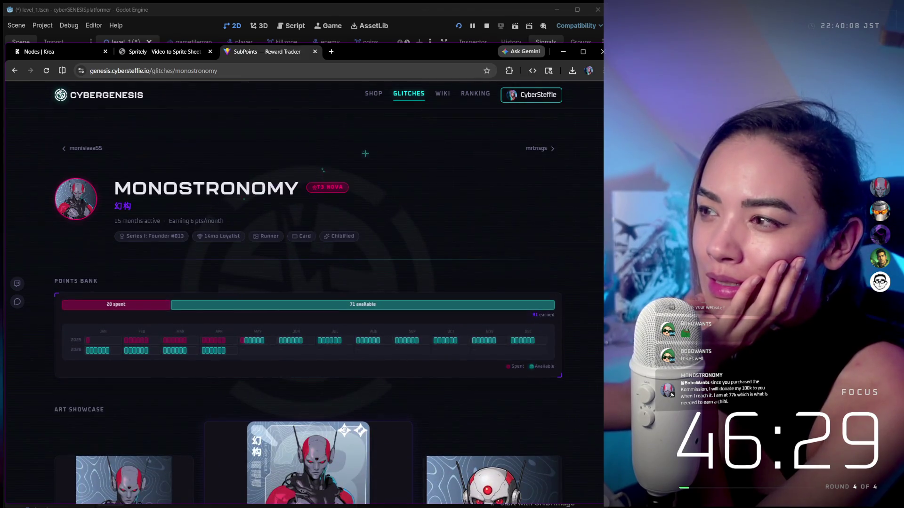
{"action": "left_click", "coordinate": [443, 93]}
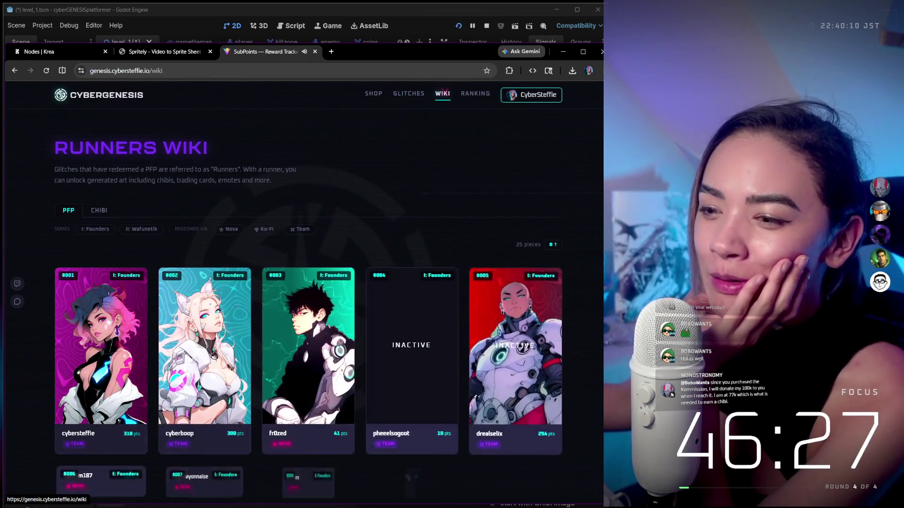
{"action": "scroll", "coordinate": [380, 199], "scroll_direction": "down", "scroll_amount": 3}
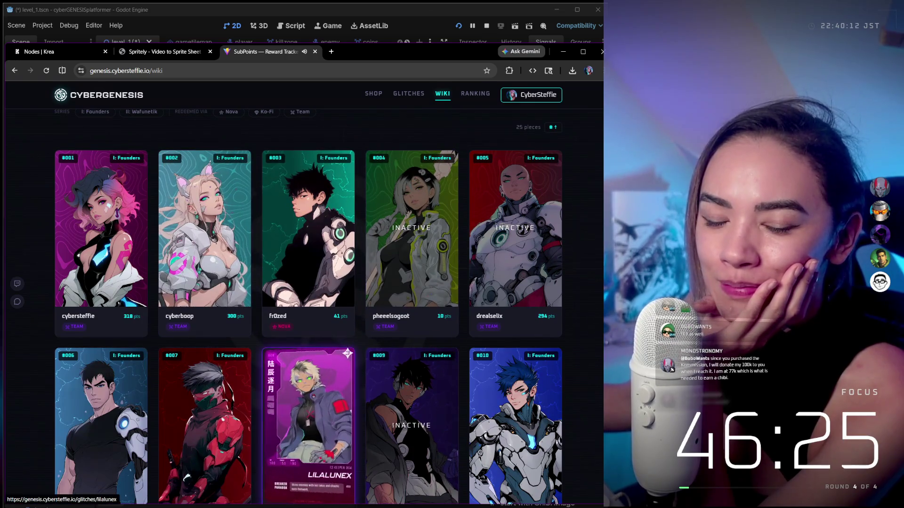
{"action": "scroll", "coordinate": [309, 400], "scroll_direction": "down", "scroll_amount": 6}
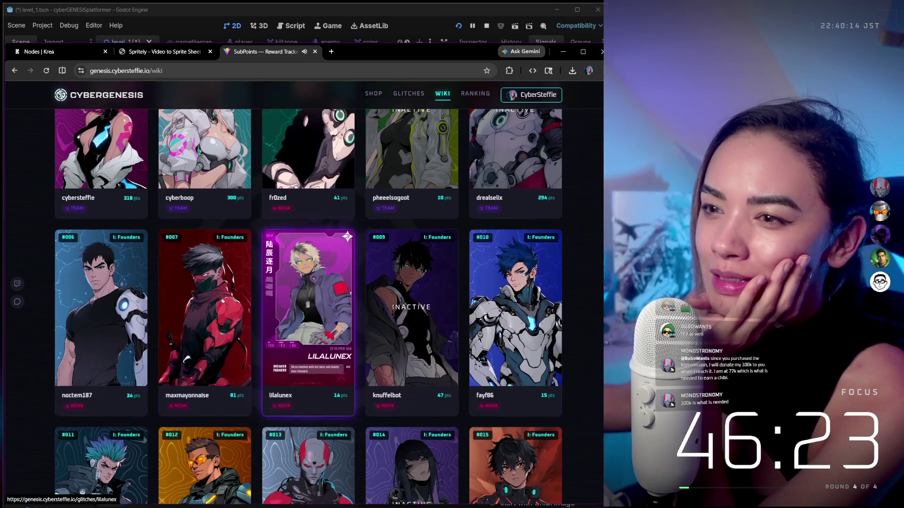
{"action": "scroll", "coordinate": [309, 283], "scroll_direction": "down", "scroll_amount": 9}
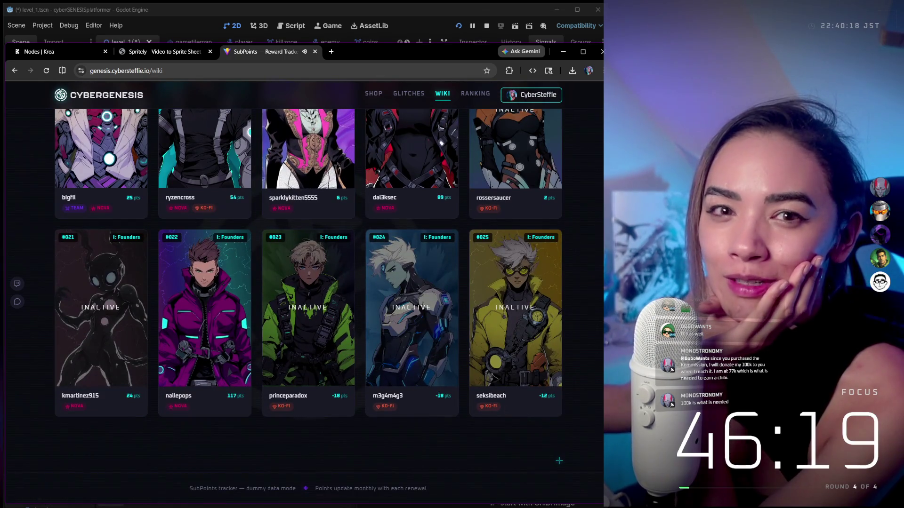
{"action": "scroll", "coordinate": [559, 461], "scroll_direction": "up", "scroll_amount": 1}
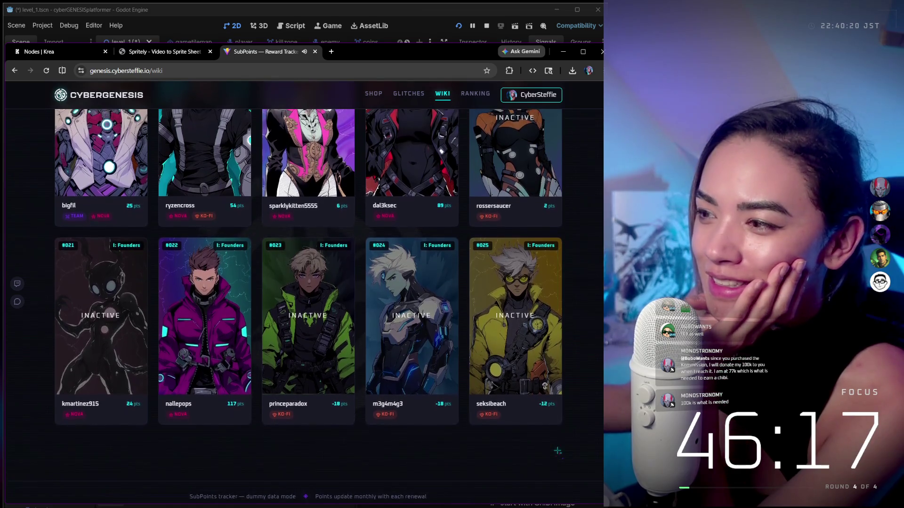
{"action": "scroll", "coordinate": [369, 271], "scroll_direction": "up", "scroll_amount": 4}
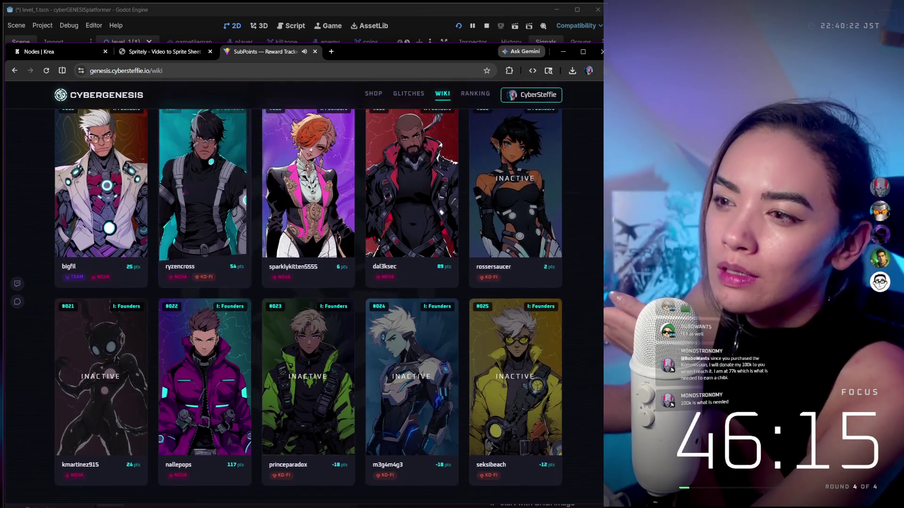
{"action": "scroll", "coordinate": [368, 271], "scroll_direction": "up", "scroll_amount": 3}
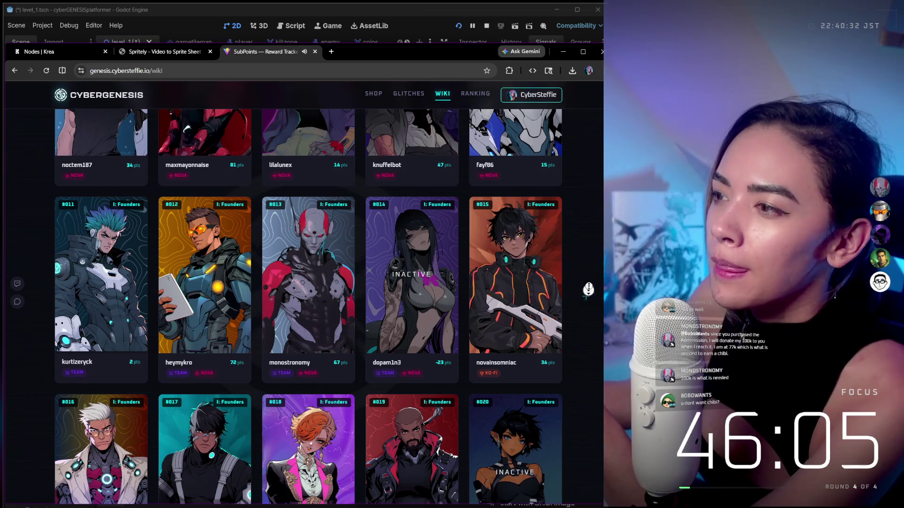
{"action": "scroll", "coordinate": [589, 289], "scroll_direction": "up", "scroll_amount": 2}
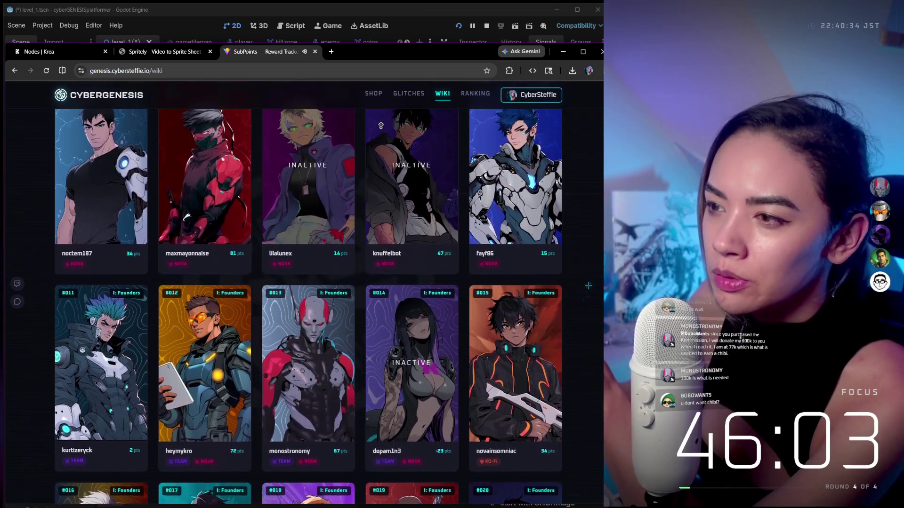
{"action": "scroll", "coordinate": [588, 286], "scroll_direction": "up", "scroll_amount": 2}
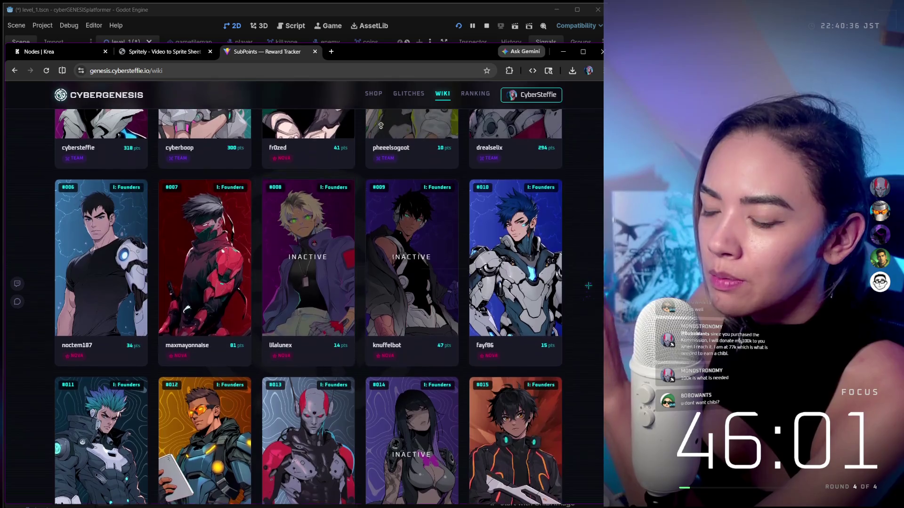
{"action": "scroll", "coordinate": [381, 125], "scroll_direction": "up", "scroll_amount": 5}
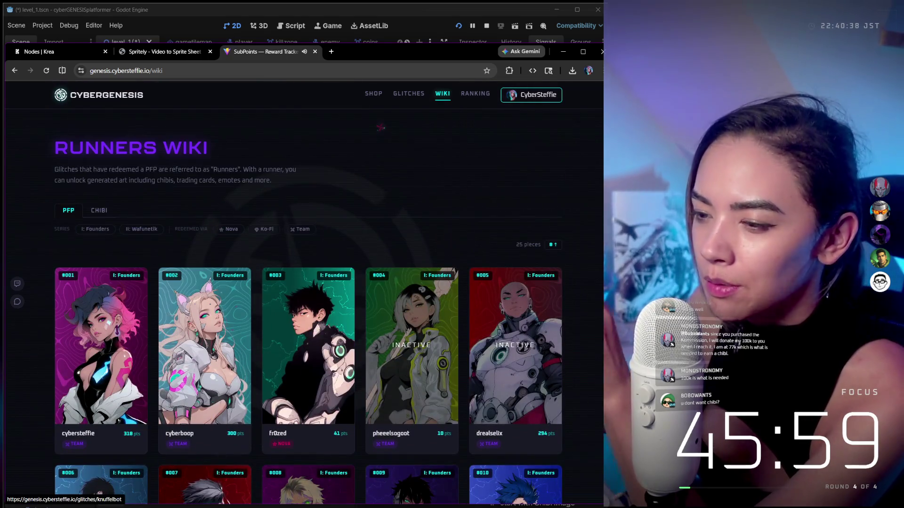
{"action": "scroll", "coordinate": [370, 153], "scroll_direction": "down", "scroll_amount": 1}
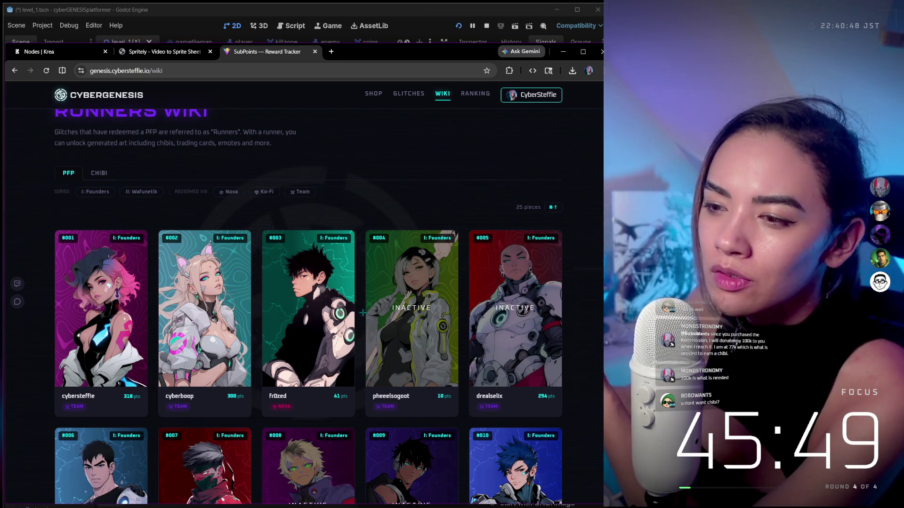
{"action": "scroll", "coordinate": [308, 306], "scroll_direction": "down", "scroll_amount": 2}
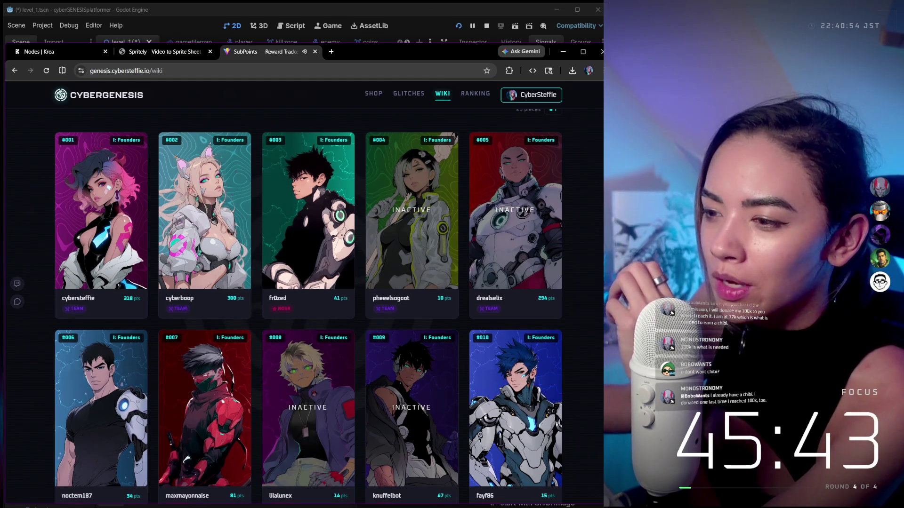
{"action": "scroll", "coordinate": [308, 306], "scroll_direction": "down", "scroll_amount": 1}
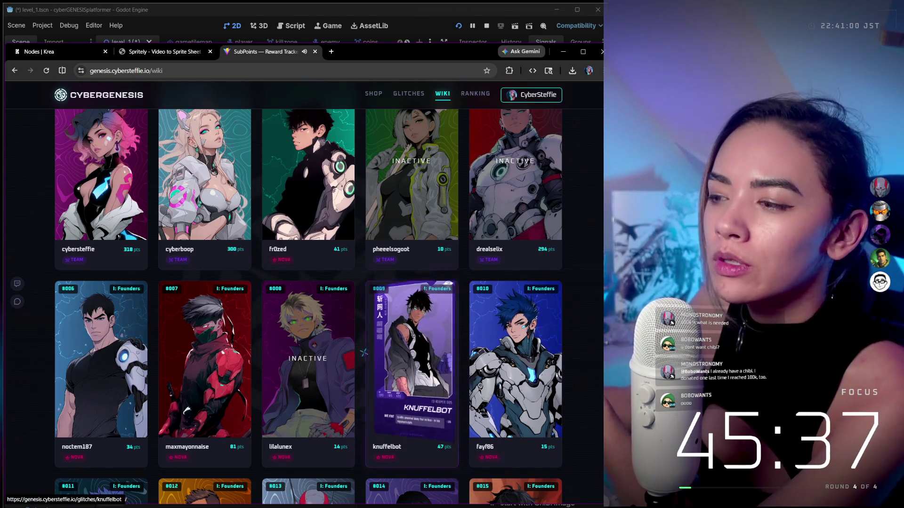
{"action": "scroll", "coordinate": [308, 307], "scroll_direction": "down", "scroll_amount": 1}
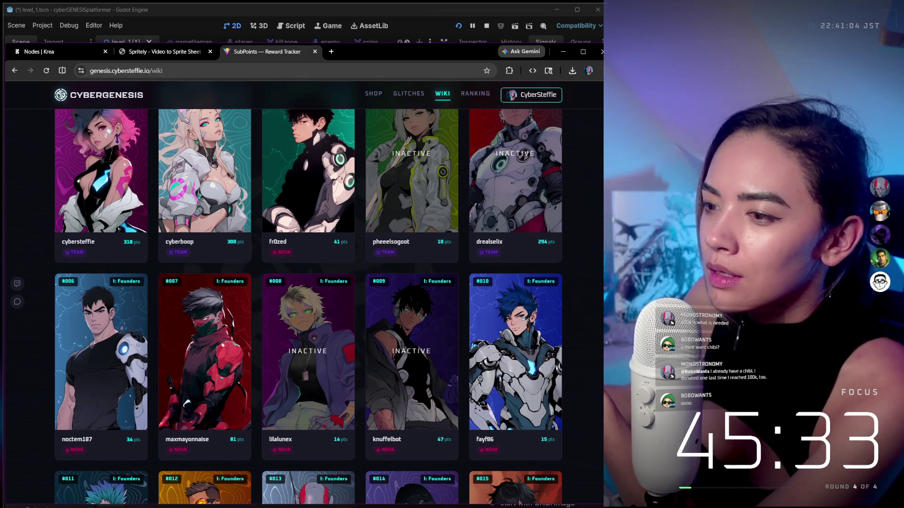
{"action": "scroll", "coordinate": [307, 307], "scroll_direction": "down", "scroll_amount": 5}
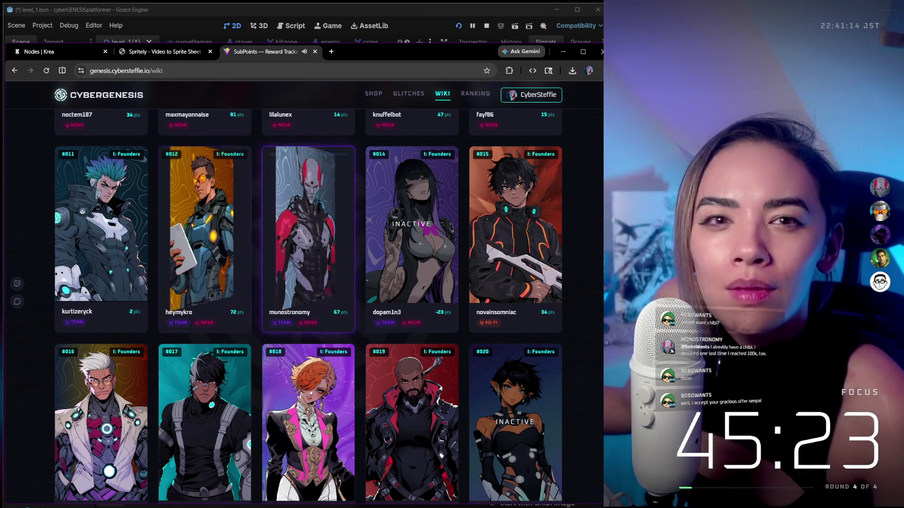
{"action": "scroll", "coordinate": [308, 283], "scroll_direction": "up", "scroll_amount": 3}
{"action": "scroll", "coordinate": [301, 264], "scroll_direction": "up", "scroll_amount": 5}
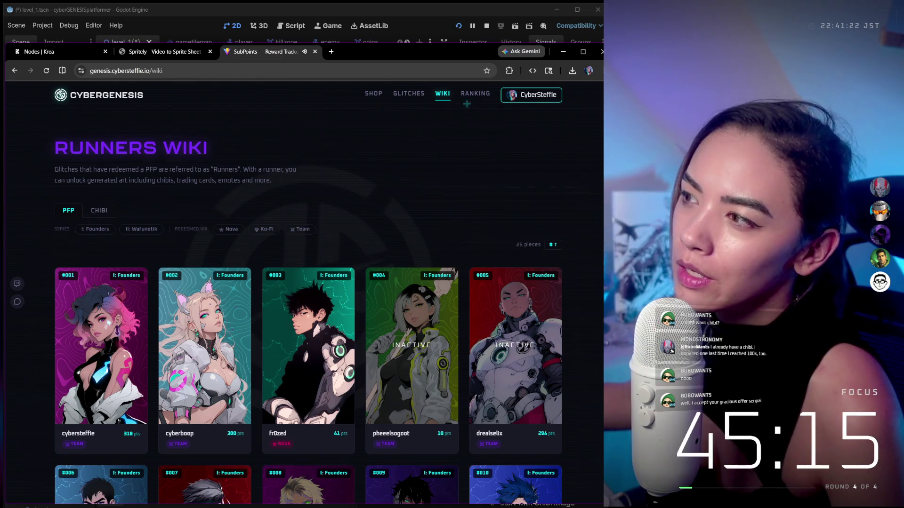
Sort the CyberGenesis Ranking page by longest streak, then return to the Krea workflow
{"action": "left_click", "coordinate": [476, 94]}
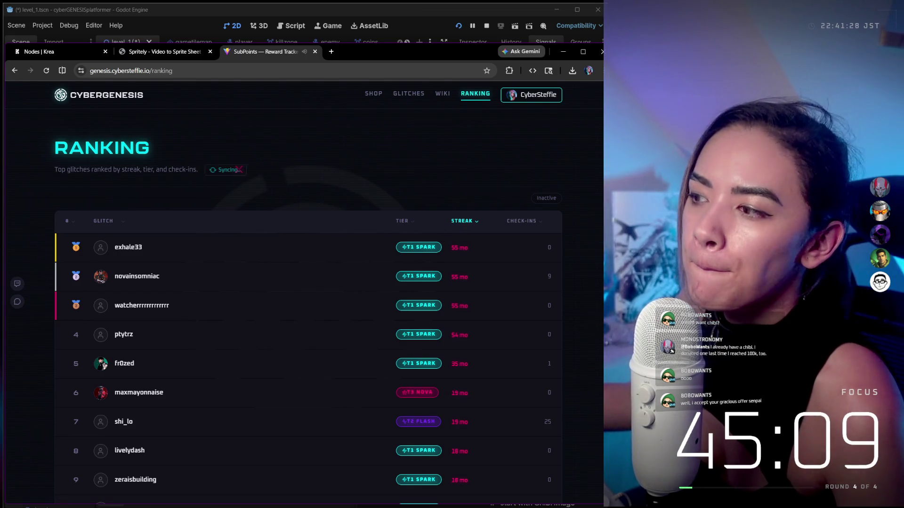
{"action": "left_click", "coordinate": [470, 221]}
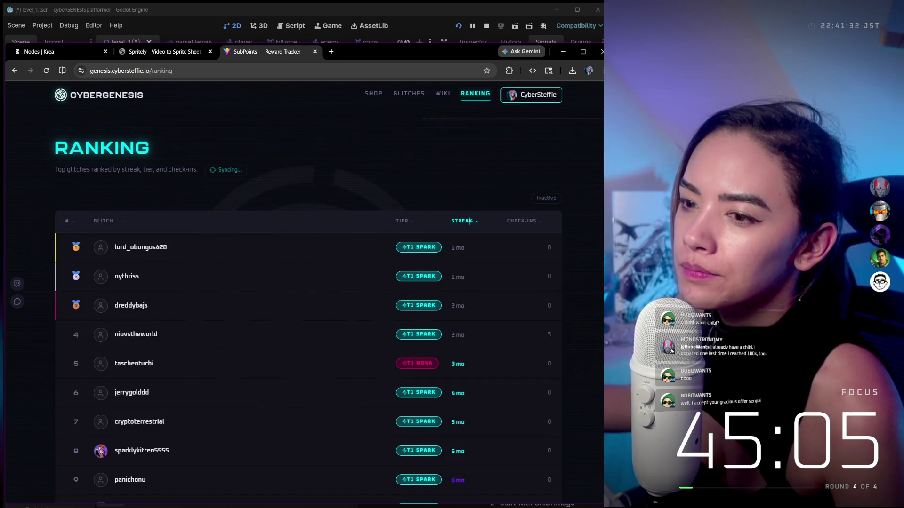
{"action": "left_click", "coordinate": [469, 222]}
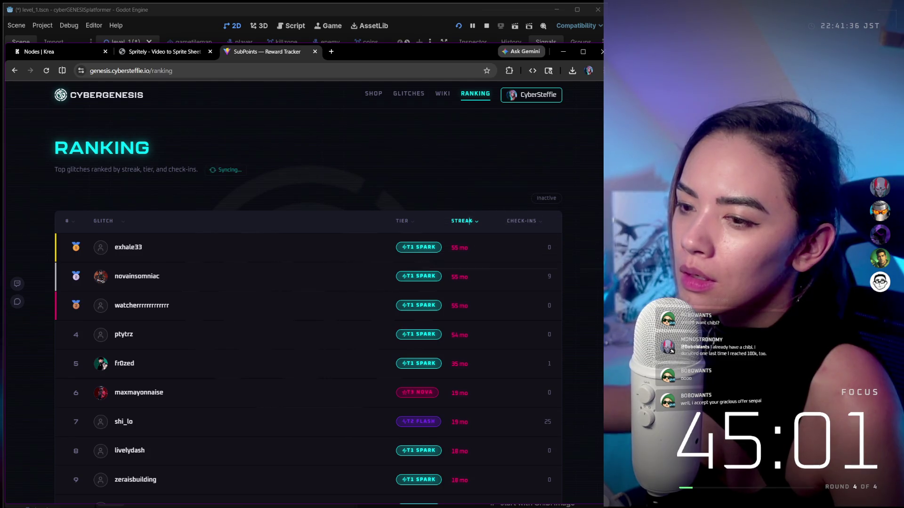
{"action": "scroll", "coordinate": [469, 221], "scroll_direction": "down", "scroll_amount": 2}
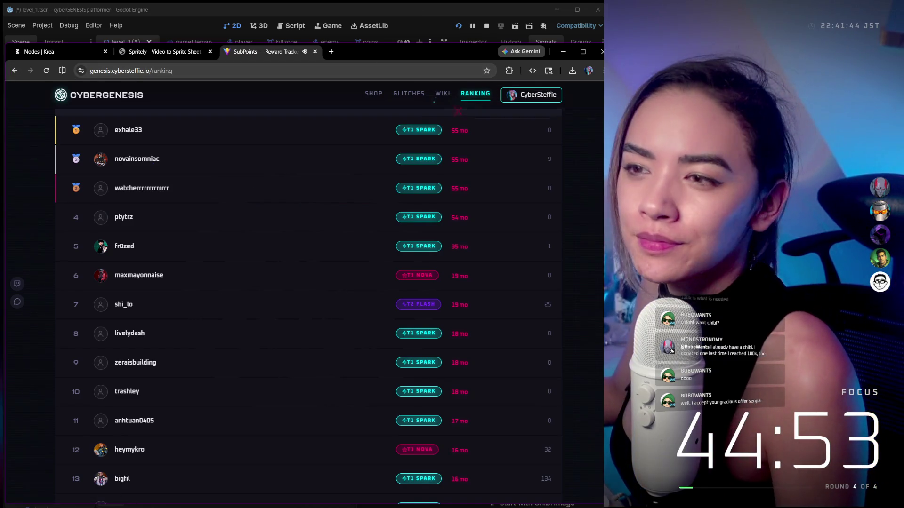
{"action": "left_click", "coordinate": [71, 53]}
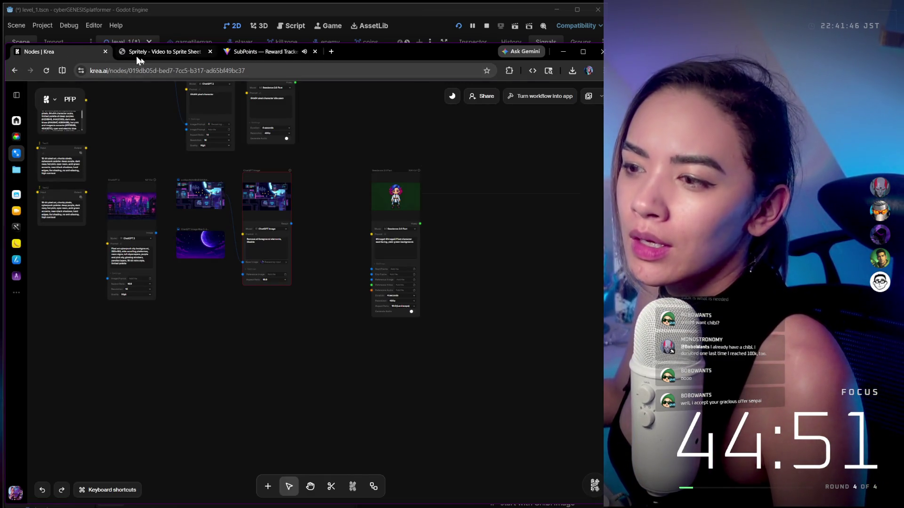
Zoom the Krea canvas onto the Seedance 2.0 3 node and play its death clip
{"action": "scroll", "coordinate": [302, 219], "scroll_direction": "up", "scroll_amount": 3}
{"action": "scroll", "coordinate": [301, 221], "scroll_direction": "up", "scroll_amount": 5}
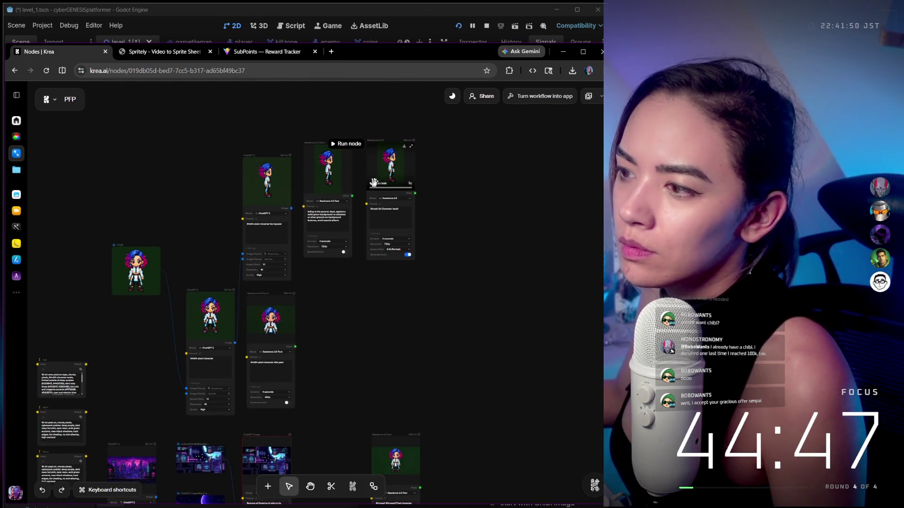
{"action": "scroll", "coordinate": [393, 191], "scroll_direction": "up", "scroll_amount": 5}
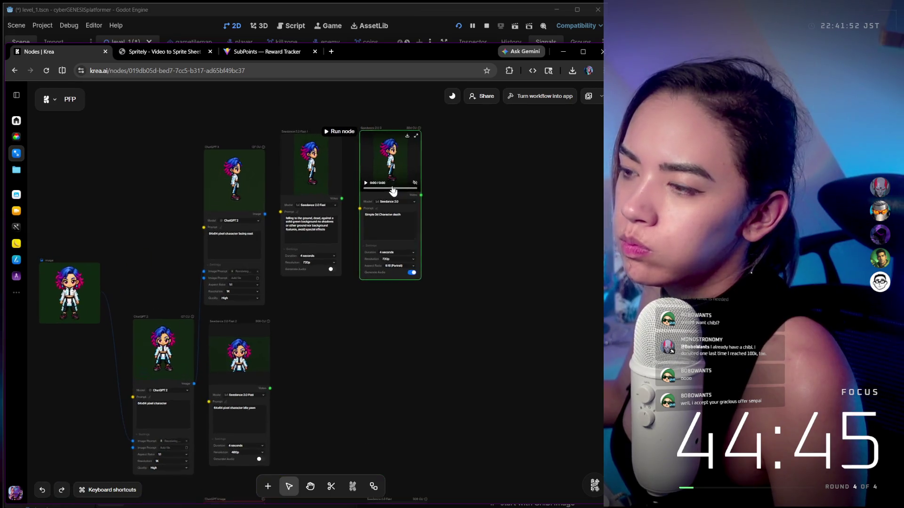
{"action": "scroll", "coordinate": [502, 231], "scroll_direction": "up", "scroll_amount": 2}
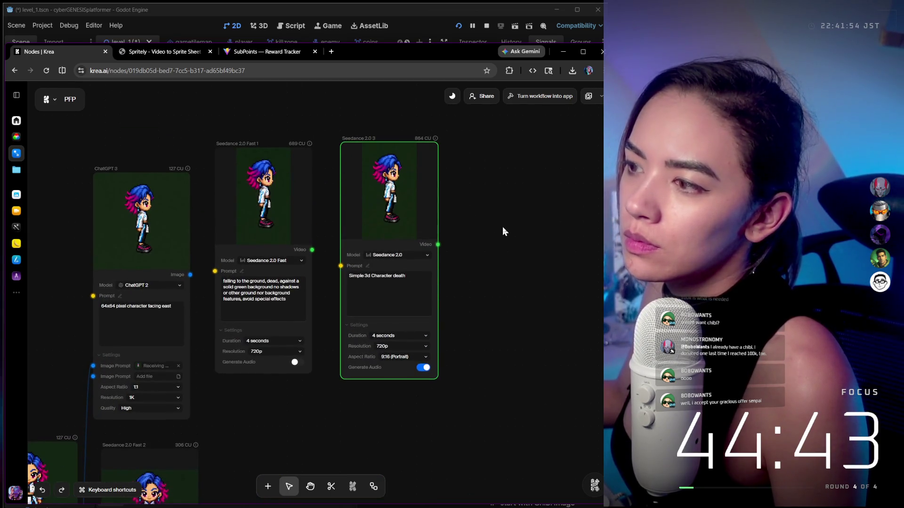
{"action": "mouse_move", "coordinate": [390, 191]}
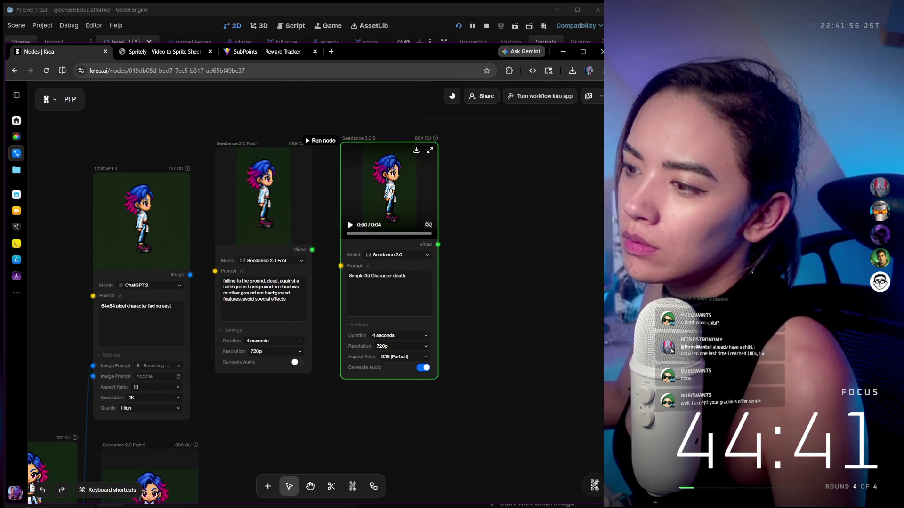
{"action": "scroll", "coordinate": [428, 207], "scroll_direction": "up", "scroll_amount": 3}
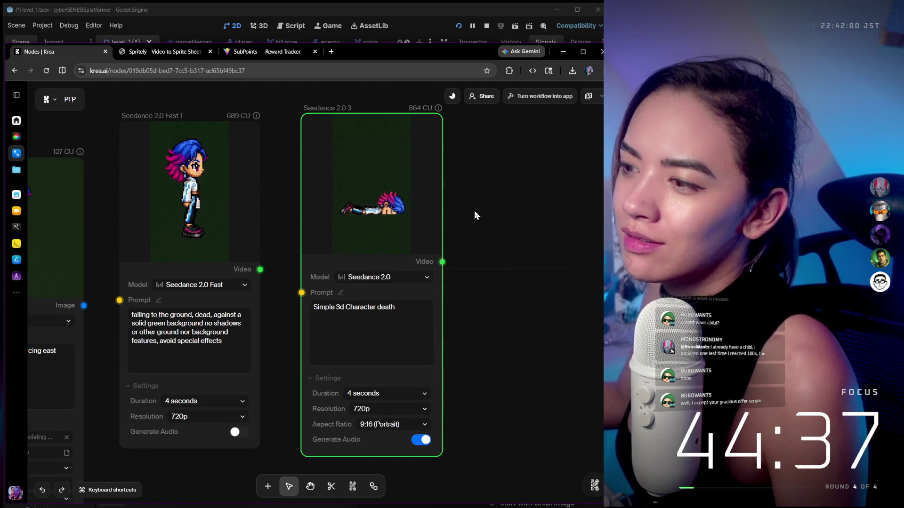
{"action": "mouse_move", "coordinate": [375, 220]}
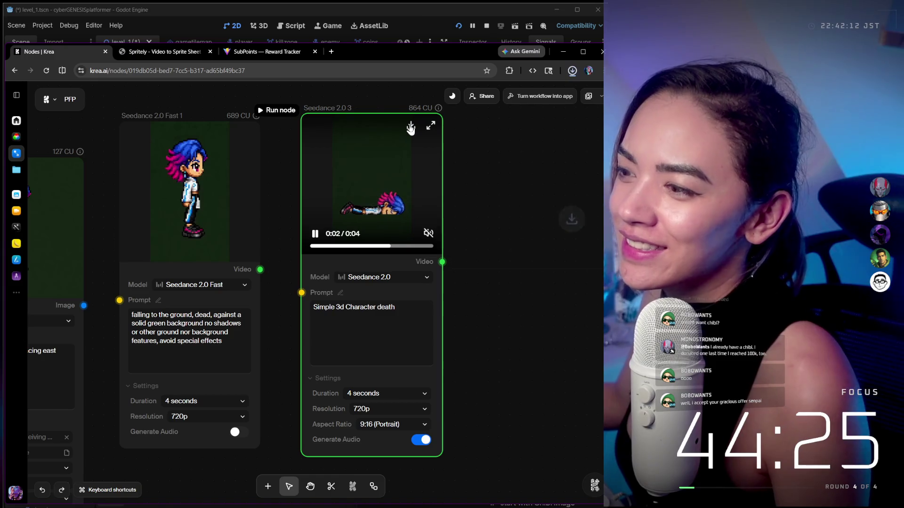
In Spritely, play the death video and start frame extraction, which triggers a sign-up prompt
{"action": "left_click", "coordinate": [181, 53]}
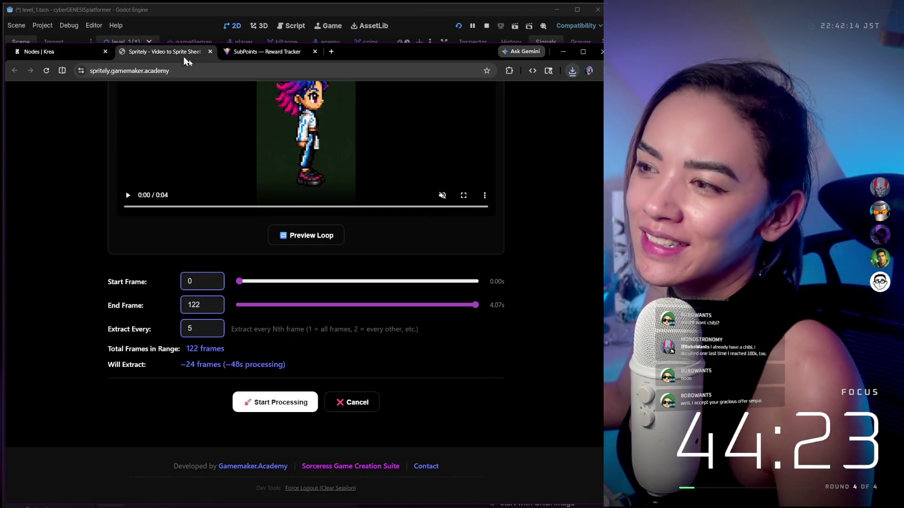
{"action": "left_click", "coordinate": [127, 196]}
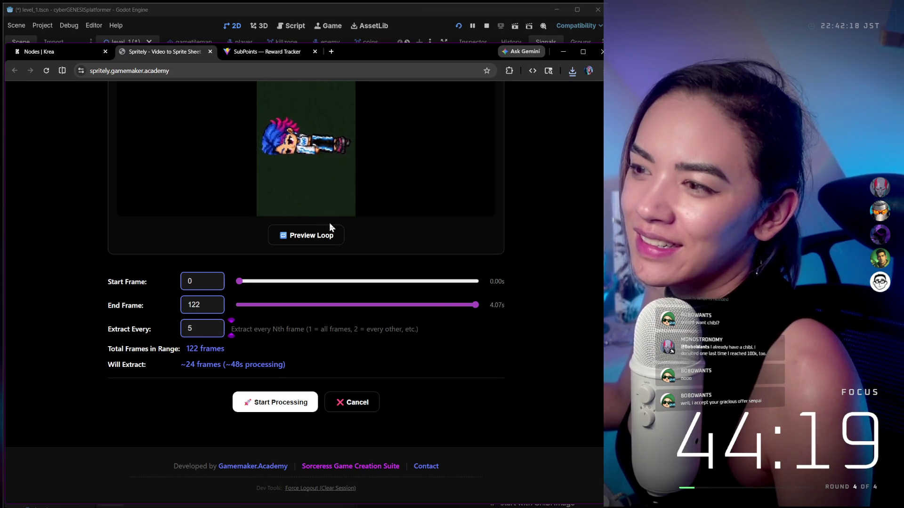
{"action": "scroll", "coordinate": [329, 222], "scroll_direction": "up", "scroll_amount": 2}
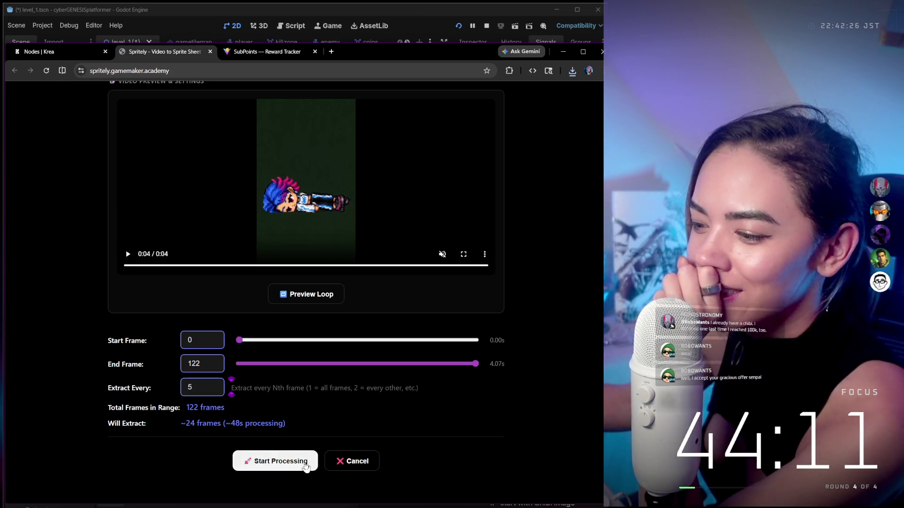
{"action": "left_click", "coordinate": [297, 462]}
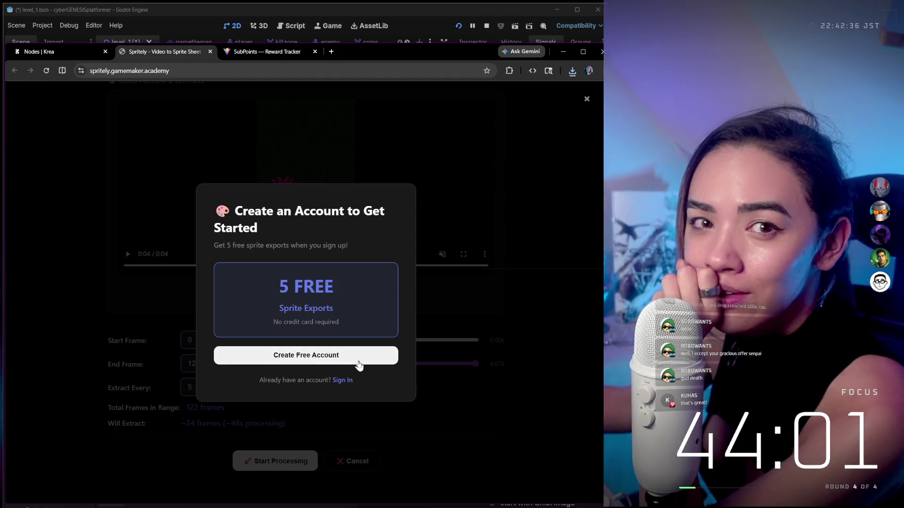
{"action": "left_click", "coordinate": [253, 52]}
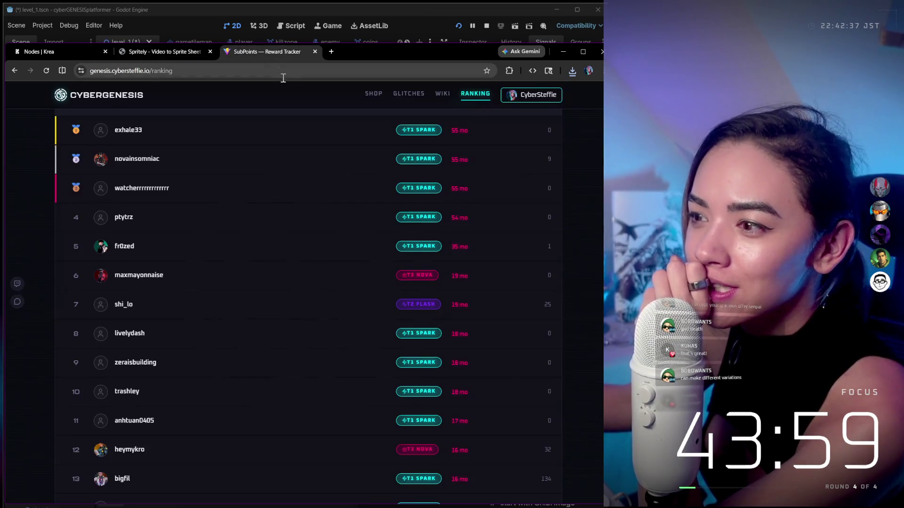
Go back through the Spritely tab to Krea and replay the Seedance 2.0 3 death clip
{"action": "left_click", "coordinate": [156, 52]}
{"action": "left_click", "coordinate": [60, 52]}
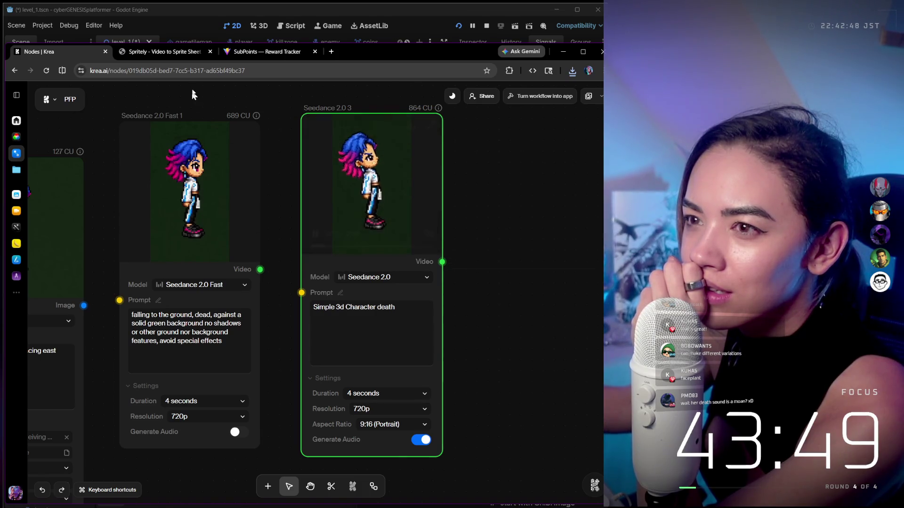
{"action": "mouse_move", "coordinate": [171, 51]}
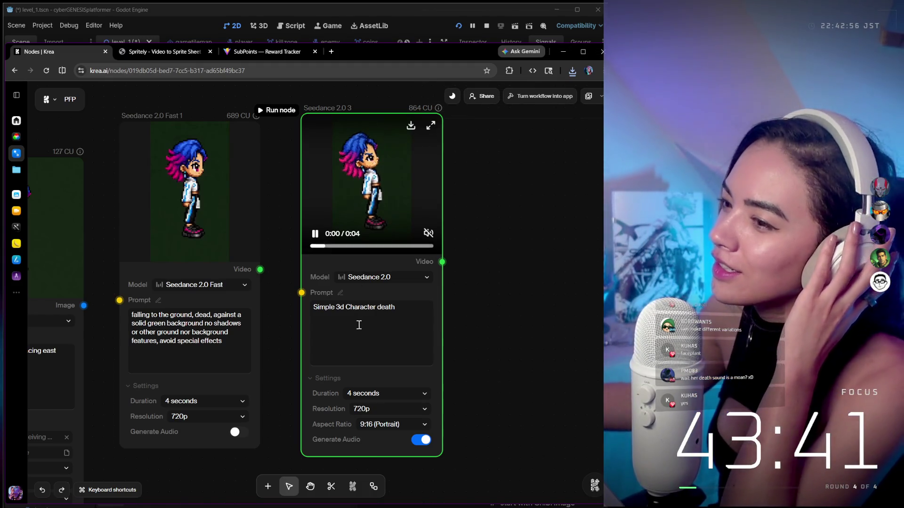
{"action": "mouse_move", "coordinate": [358, 507]}
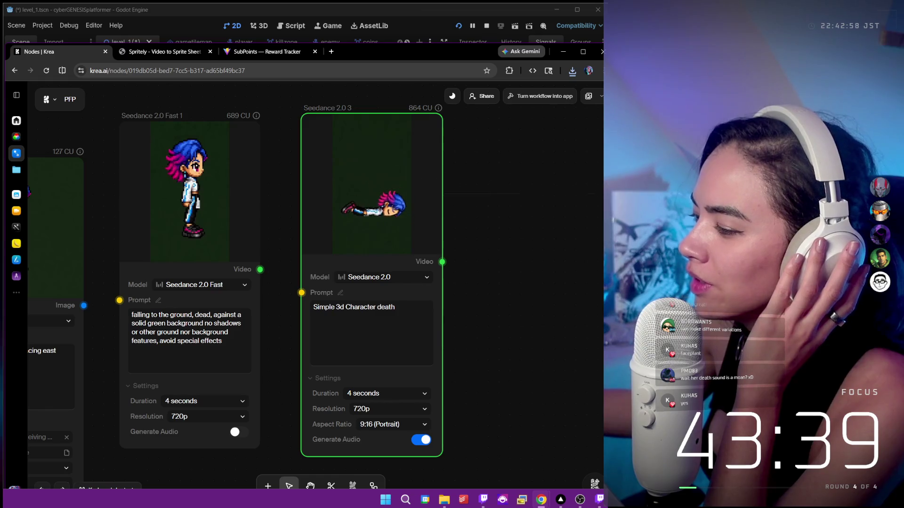
{"action": "mouse_move", "coordinate": [581, 502]}
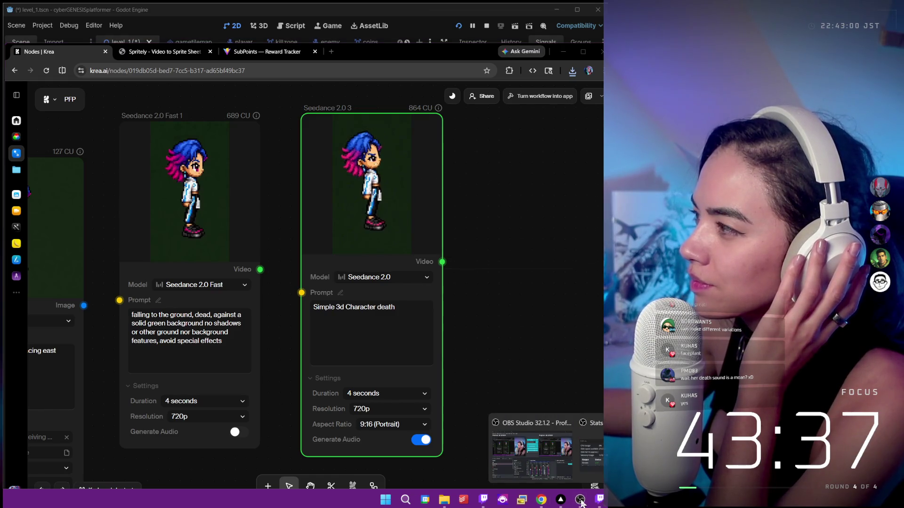
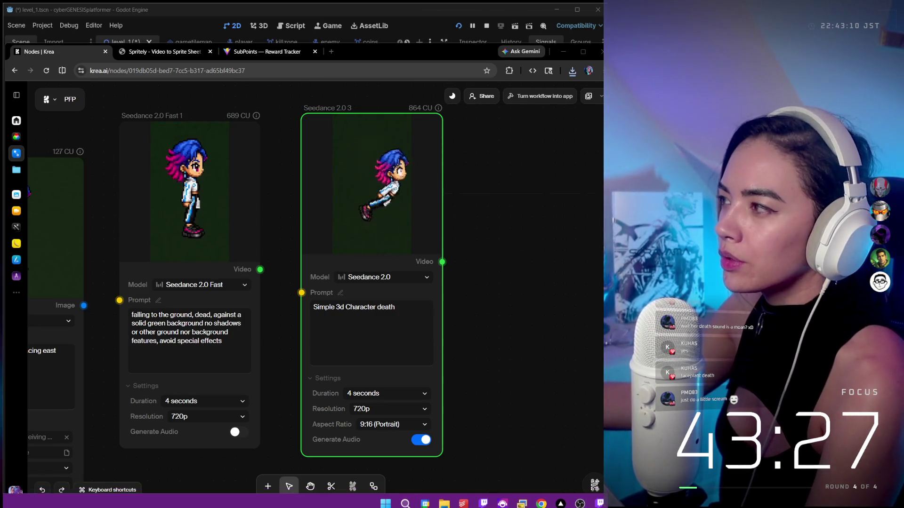
Move the Figma PFPs window left so it sits over the Krea canvas
{"action": "left_click_drag", "start_coordinate": [603, 142], "coordinate": [243, 122]}
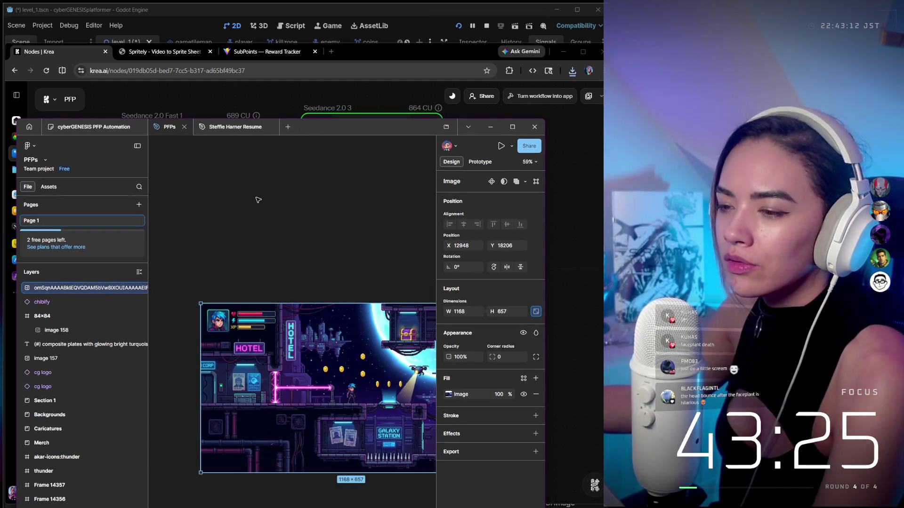
{"action": "scroll", "coordinate": [258, 200], "scroll_direction": "down", "scroll_amount": 10}
{"action": "left_click", "coordinate": [347, 319]}
{"action": "scroll", "coordinate": [347, 318], "scroll_direction": "up", "scroll_amount": 5}
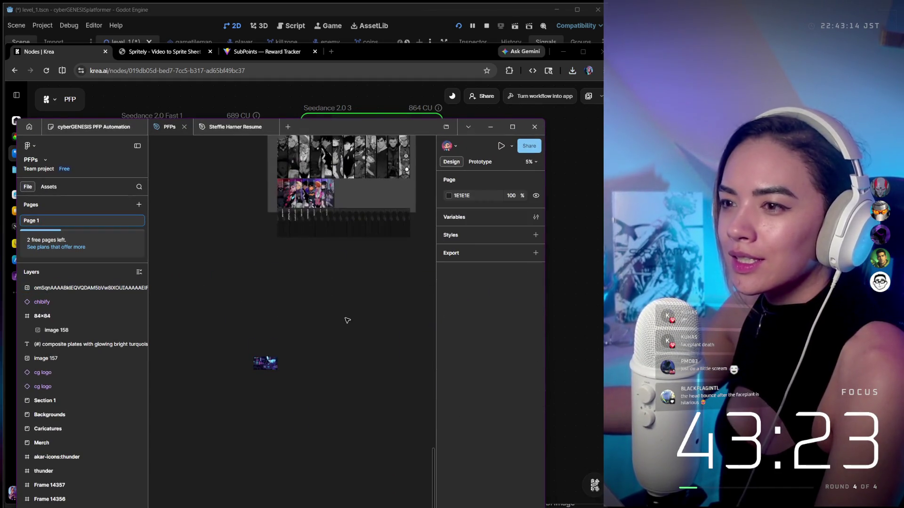
{"action": "scroll", "coordinate": [348, 318], "scroll_direction": "down", "scroll_amount": 5}
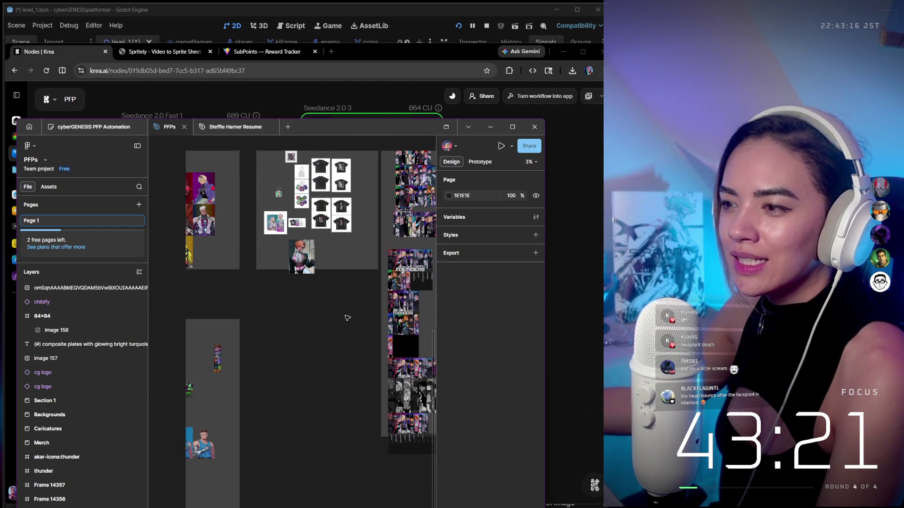
{"action": "scroll", "coordinate": [322, 302], "scroll_direction": "down", "scroll_amount": 5}
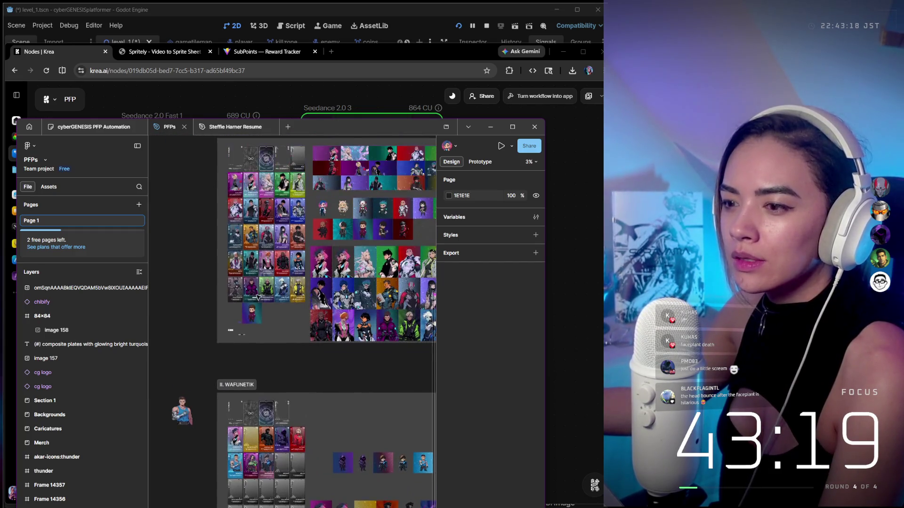
{"action": "scroll", "coordinate": [250, 299], "scroll_direction": "up", "scroll_amount": 2}
{"action": "scroll", "coordinate": [250, 298], "scroll_direction": "up", "scroll_amount": 5}
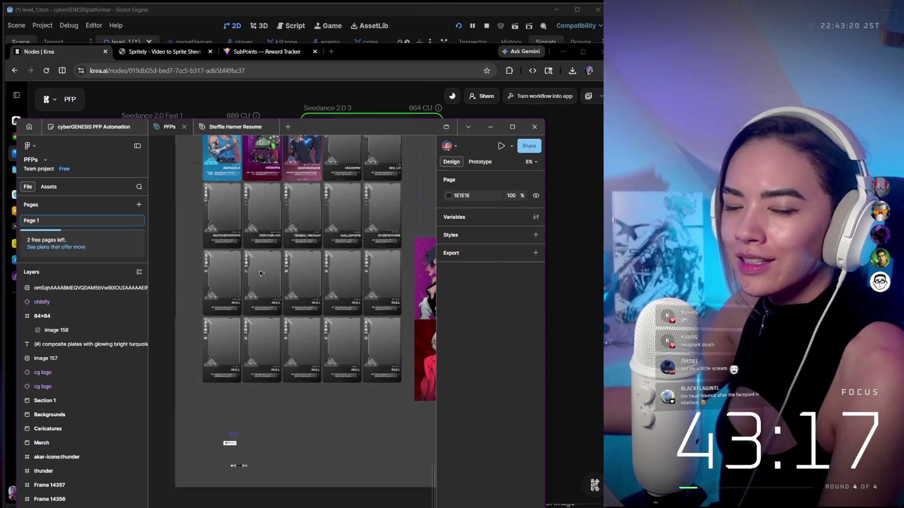
{"action": "scroll", "coordinate": [283, 235], "scroll_direction": "up", "scroll_amount": 3}
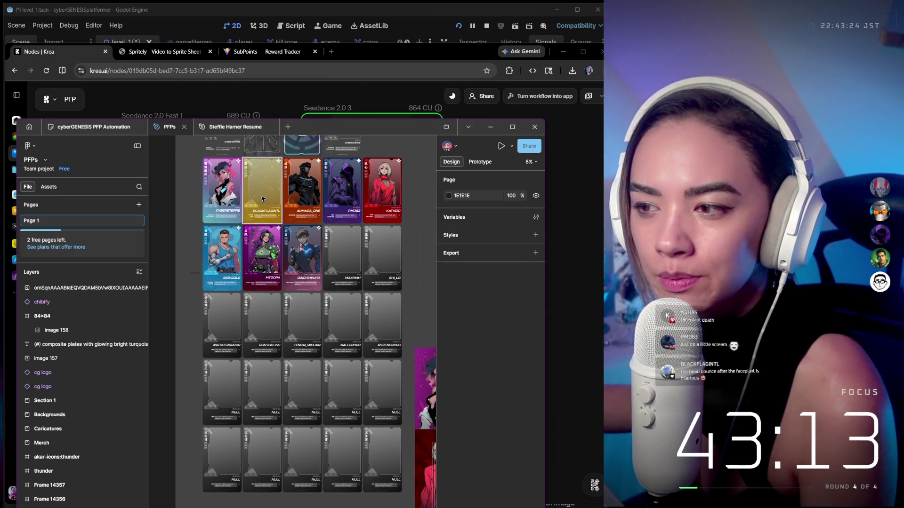
{"action": "scroll", "coordinate": [263, 200], "scroll_direction": "up", "scroll_amount": 1}
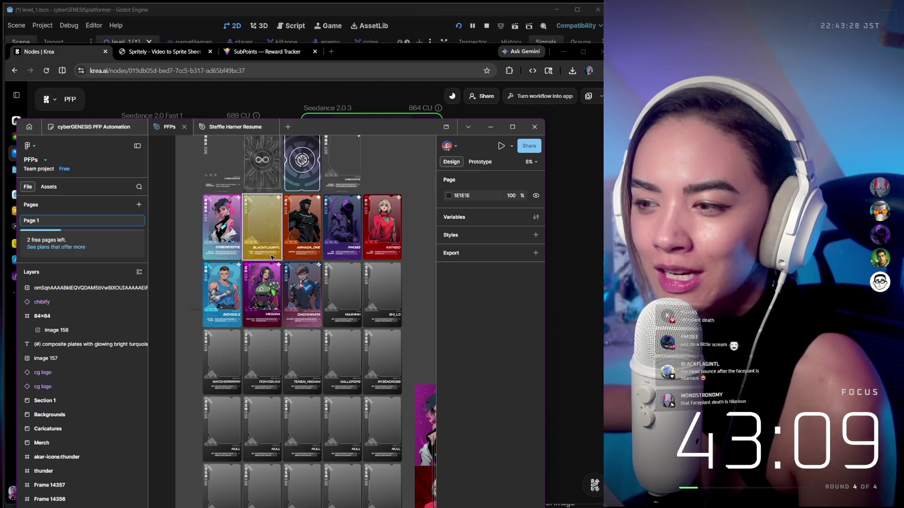
{"action": "scroll", "coordinate": [320, 321], "scroll_direction": "right", "scroll_amount": 2}
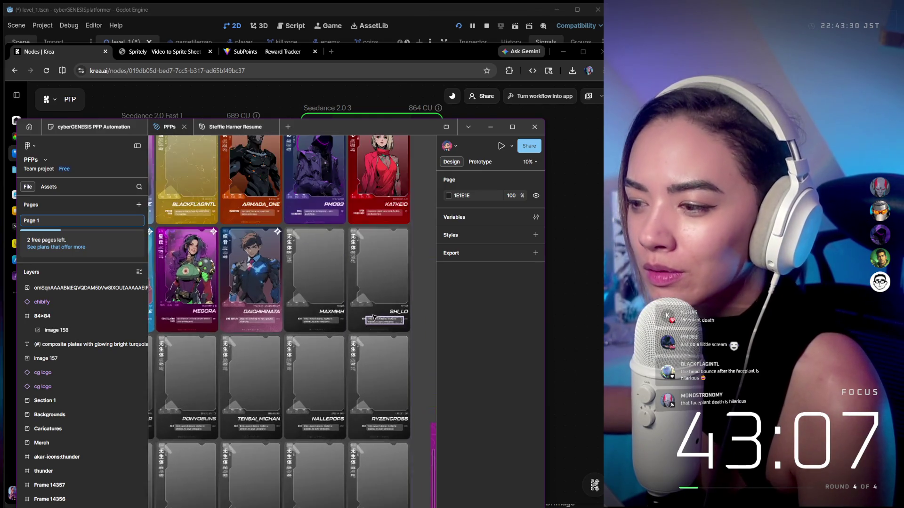
{"action": "scroll", "coordinate": [367, 383], "scroll_direction": "up", "scroll_amount": 3}
{"action": "scroll", "coordinate": [329, 386], "scroll_direction": "left", "scroll_amount": 5}
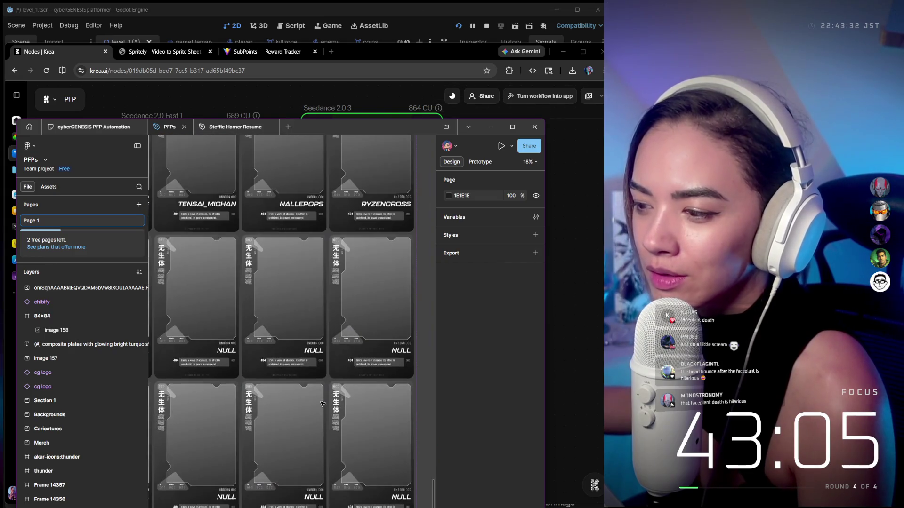
{"action": "scroll", "coordinate": [290, 393], "scroll_direction": "right", "scroll_amount": 4}
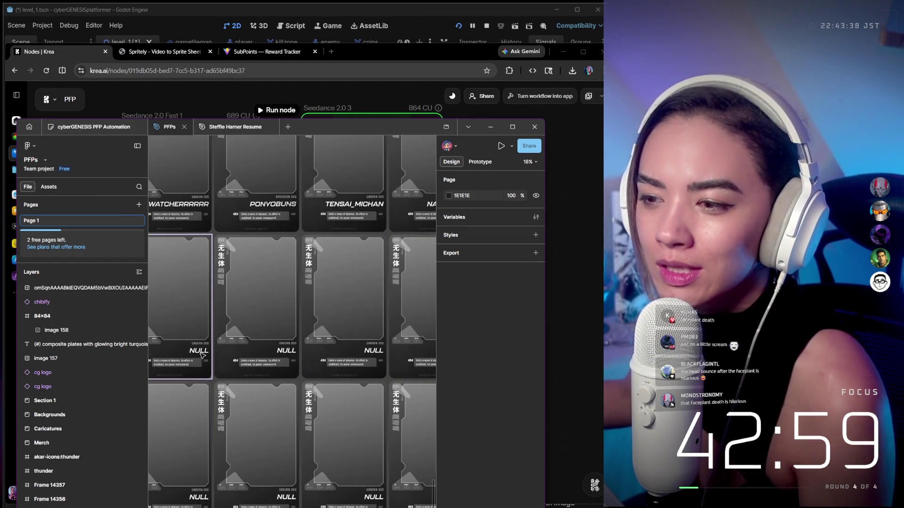
{"action": "scroll", "coordinate": [225, 348], "scroll_direction": "left", "scroll_amount": 4}
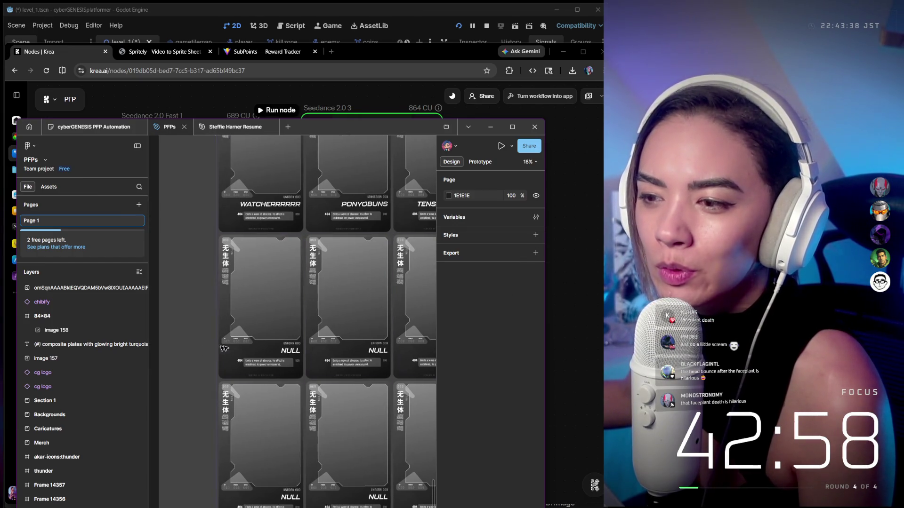
Change the four #USERNAME layers on the NULL card to BOBOWANTS
{"action": "left_click", "coordinate": [292, 354], "text": "ctrl"}
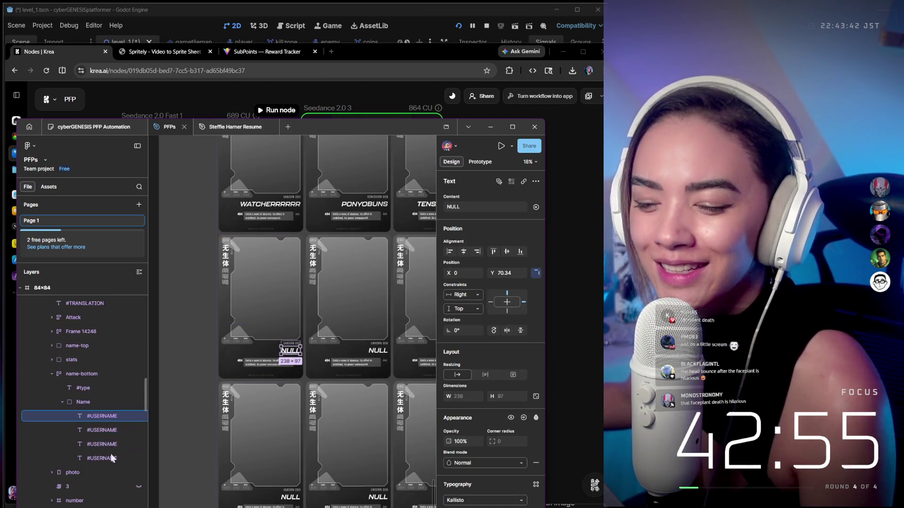
{"action": "left_click", "coordinate": [107, 458], "text": "shift"}
{"action": "left_click", "coordinate": [474, 205]}
{"action": "type", "text": "Bobo"}
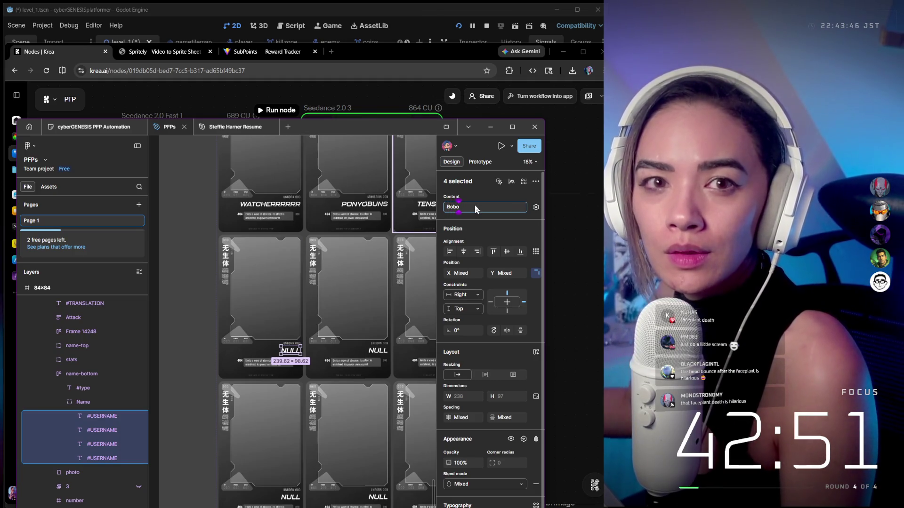
{"action": "type", "text": "Wants"}
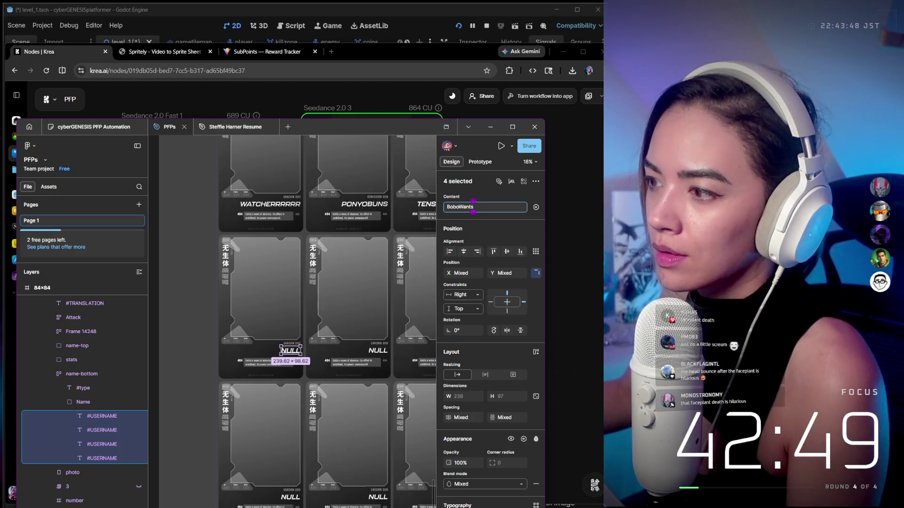
{"action": "key", "text": "Return"}
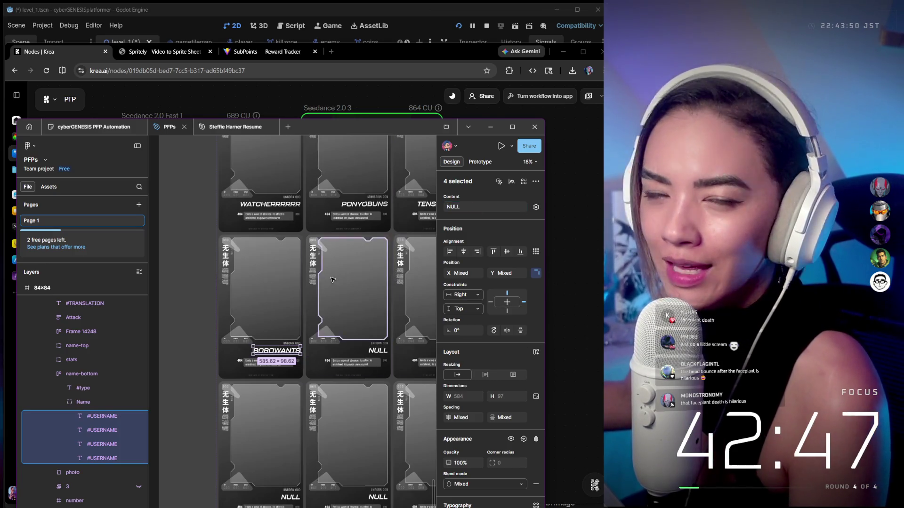
Change the PONYOBUNS card's number from 000 to 037
{"action": "scroll", "coordinate": [333, 276], "scroll_direction": "down", "scroll_amount": 3, "text": "ctrl"}
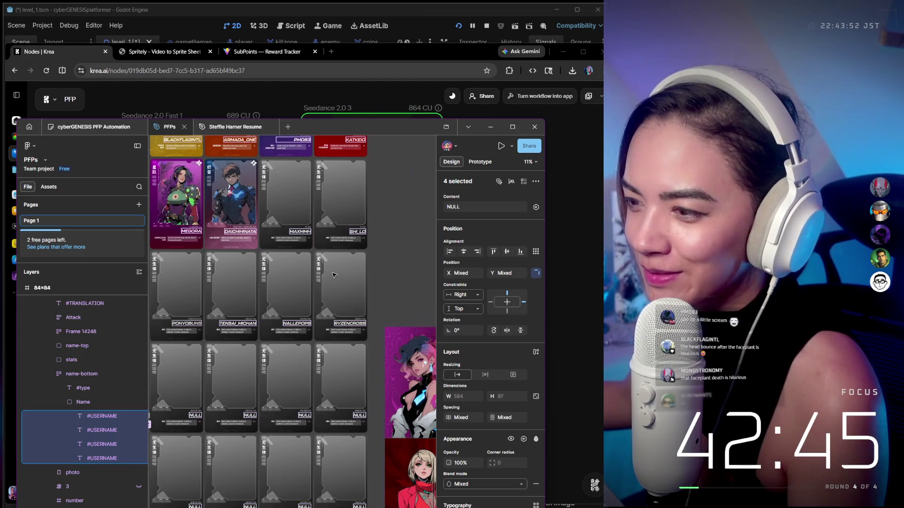
{"action": "scroll", "coordinate": [282, 179], "scroll_direction": "up", "scroll_amount": 5, "text": "ctrl"}
{"action": "scroll", "coordinate": [282, 180], "scroll_direction": "up", "scroll_amount": 2}
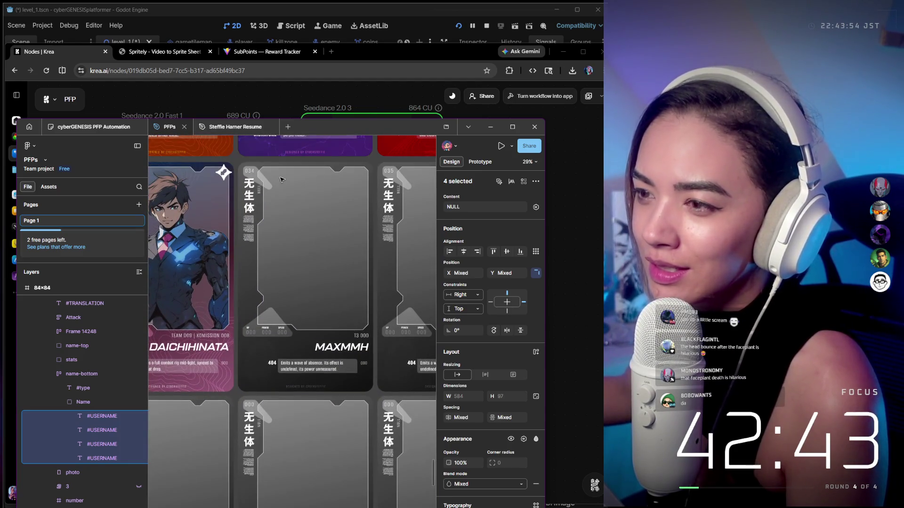
{"action": "scroll", "coordinate": [264, 236], "scroll_direction": "left", "scroll_amount": 5}
{"action": "scroll", "coordinate": [255, 268], "scroll_direction": "left", "scroll_amount": 5}
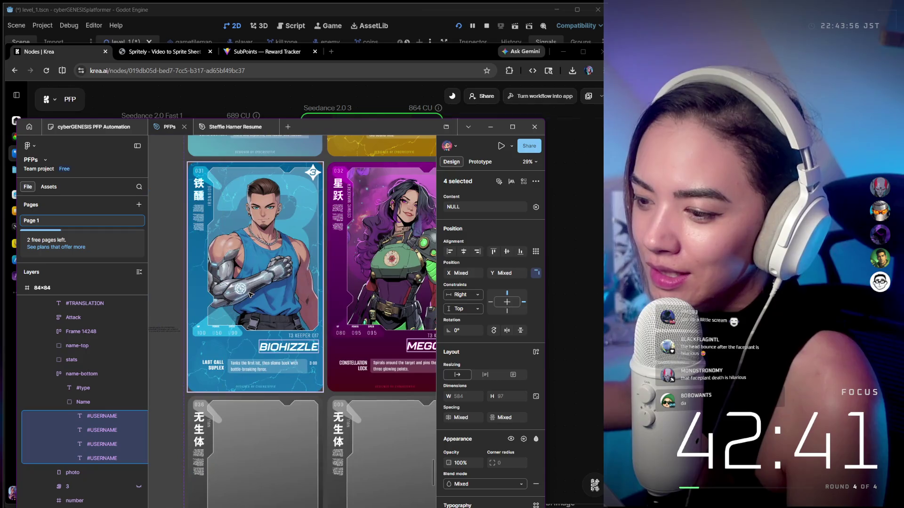
{"action": "scroll", "coordinate": [241, 292], "scroll_direction": "down", "scroll_amount": 3}
{"action": "scroll", "coordinate": [230, 307], "scroll_direction": "right", "scroll_amount": 2}
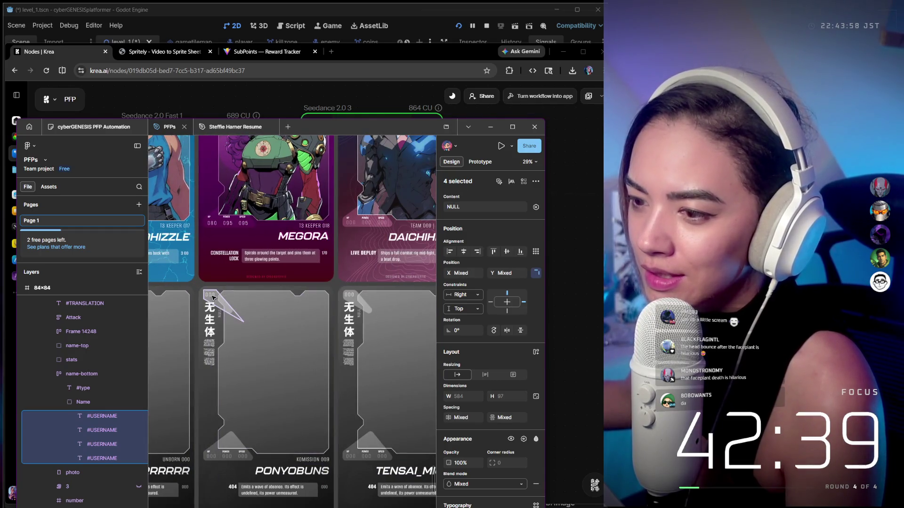
{"action": "left_click", "coordinate": [213, 295]}
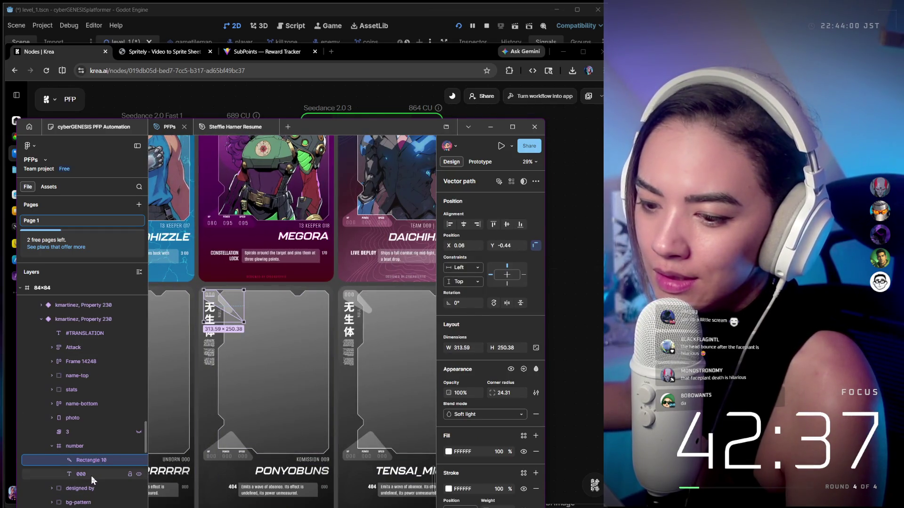
{"action": "left_click", "coordinate": [464, 207]}
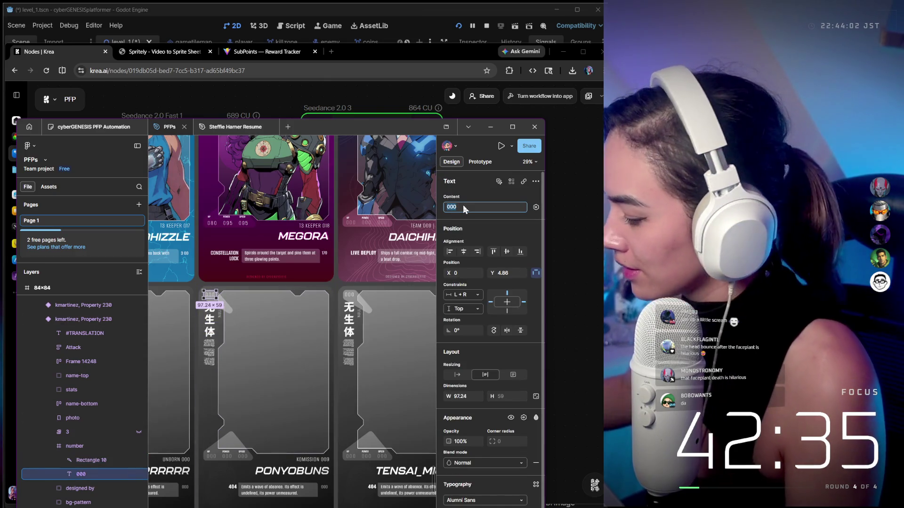
{"action": "type", "text": "7"}
{"action": "key", "text": "Return"}
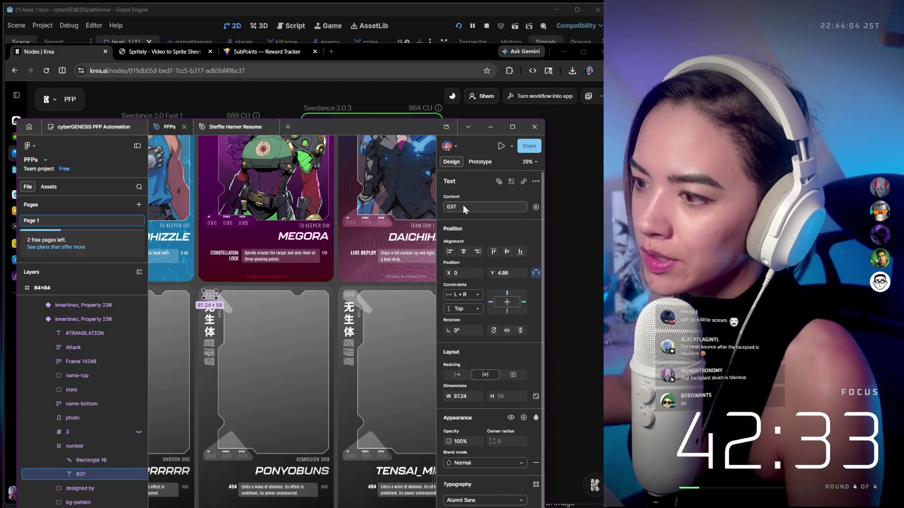
Select a decorative shape on the third card and look around the card grid
{"action": "left_click", "coordinate": [363, 321]}
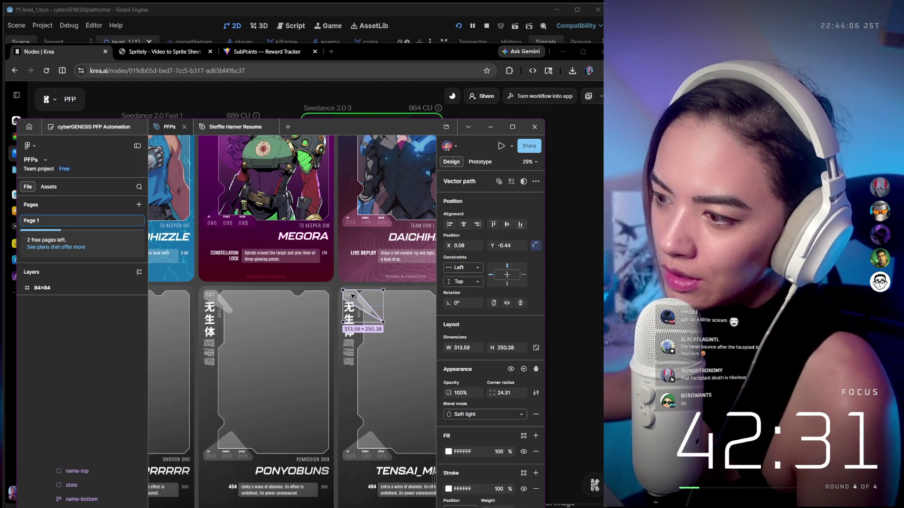
{"action": "scroll", "coordinate": [361, 321], "scroll_direction": "down", "scroll_amount": 3}
{"action": "scroll", "coordinate": [362, 321], "scroll_direction": "right", "scroll_amount": 2}
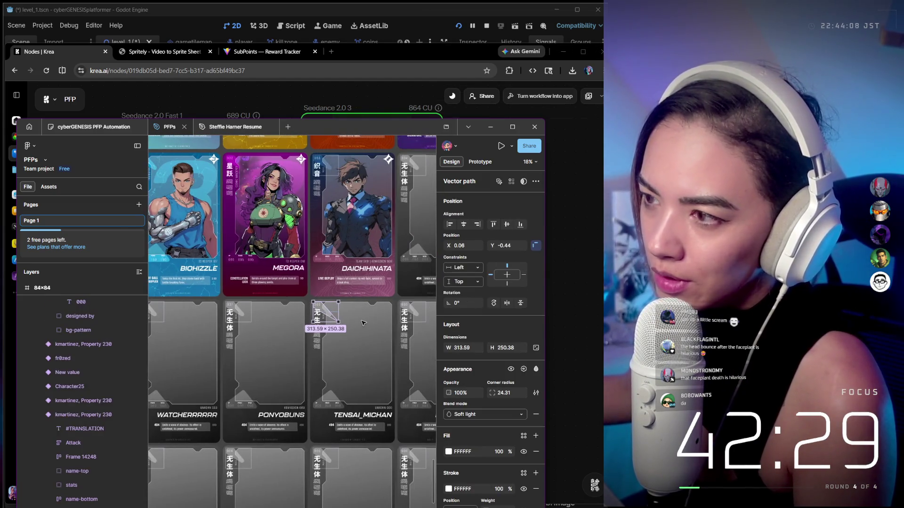
{"action": "scroll", "coordinate": [363, 332], "scroll_direction": "up", "scroll_amount": 5}
{"action": "scroll", "coordinate": [214, 246], "scroll_direction": "left", "scroll_amount": 4}
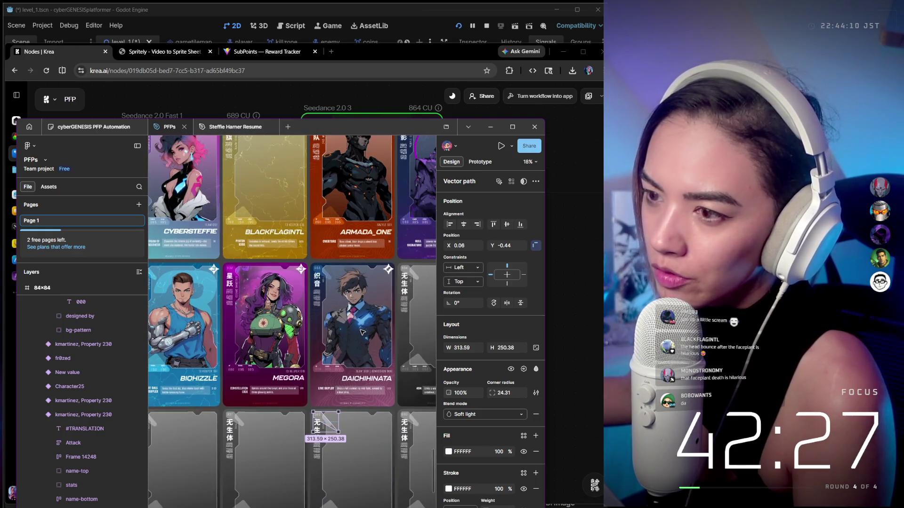
{"action": "scroll", "coordinate": [214, 246], "scroll_direction": "right", "scroll_amount": 2}
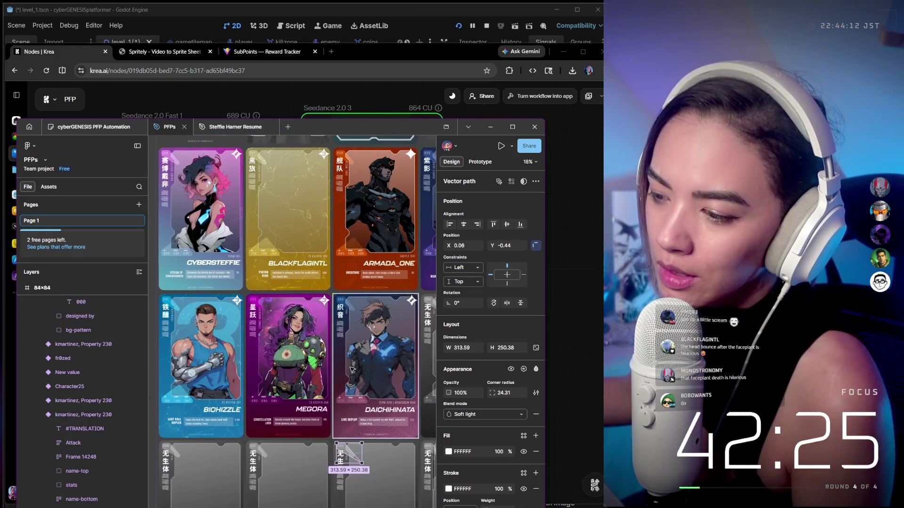
{"action": "scroll", "coordinate": [363, 378], "scroll_direction": "down", "scroll_amount": 3}
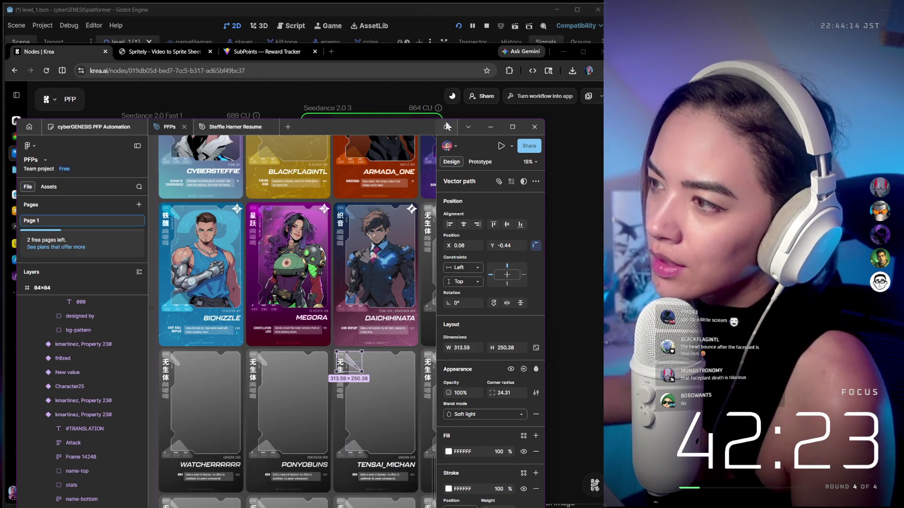
Maximize Figma and change the first blank card's number from 000 to 038
{"action": "double_click", "coordinate": [404, 131]}
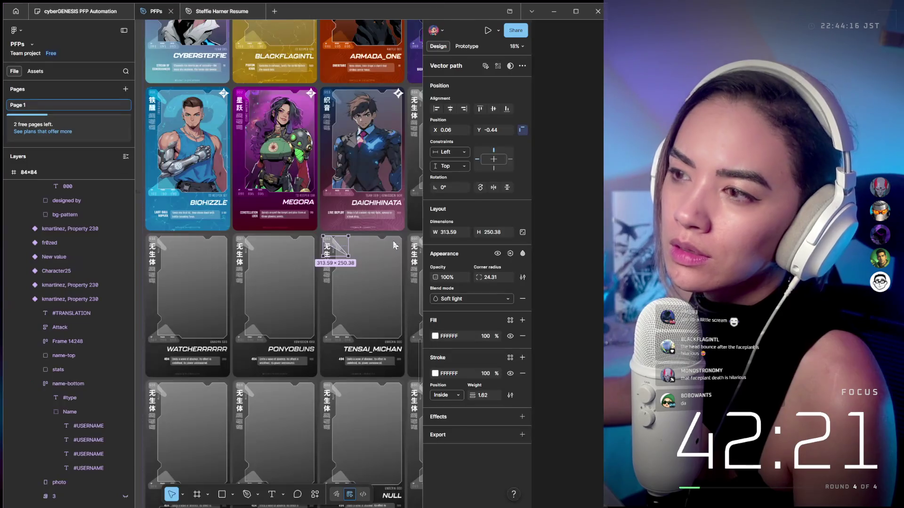
{"action": "left_click", "coordinate": [370, 284]}
{"action": "scroll", "coordinate": [377, 264], "scroll_direction": "right", "scroll_amount": 2}
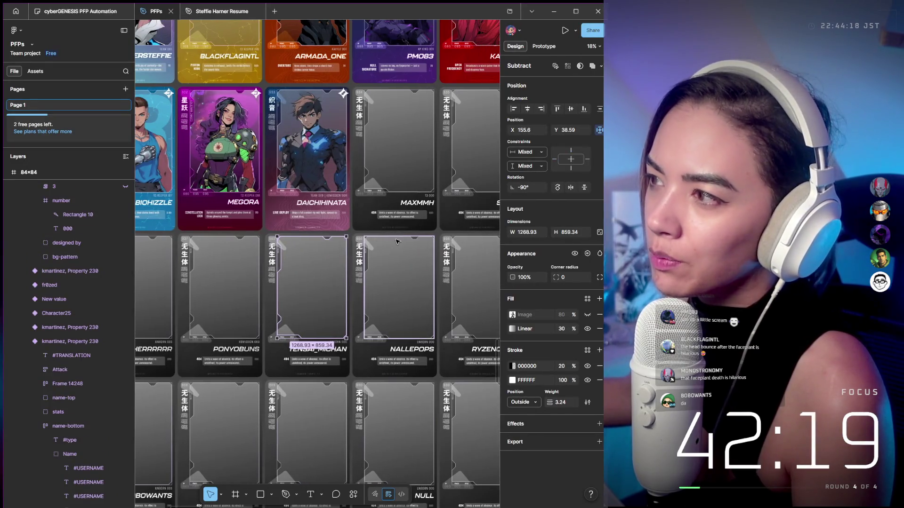
{"action": "scroll", "coordinate": [262, 273], "scroll_direction": "left", "scroll_amount": 5}
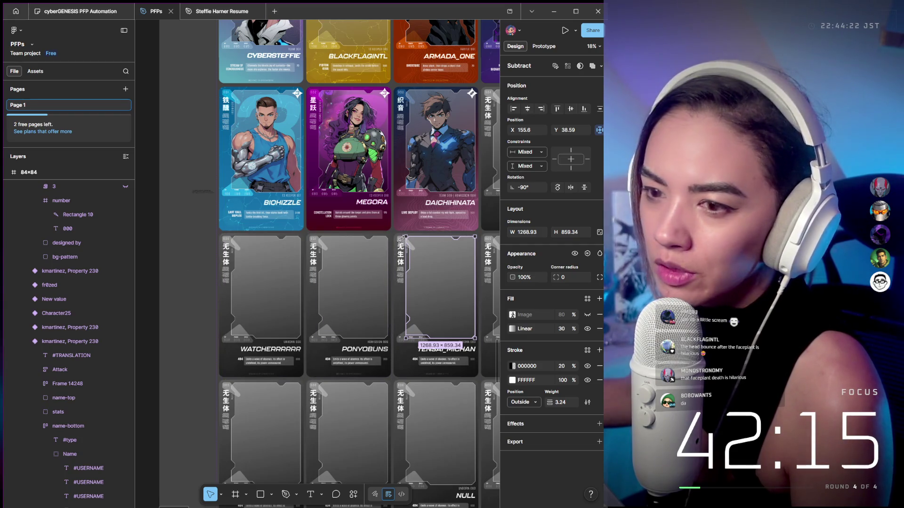
{"action": "left_click", "coordinate": [113, 228]}
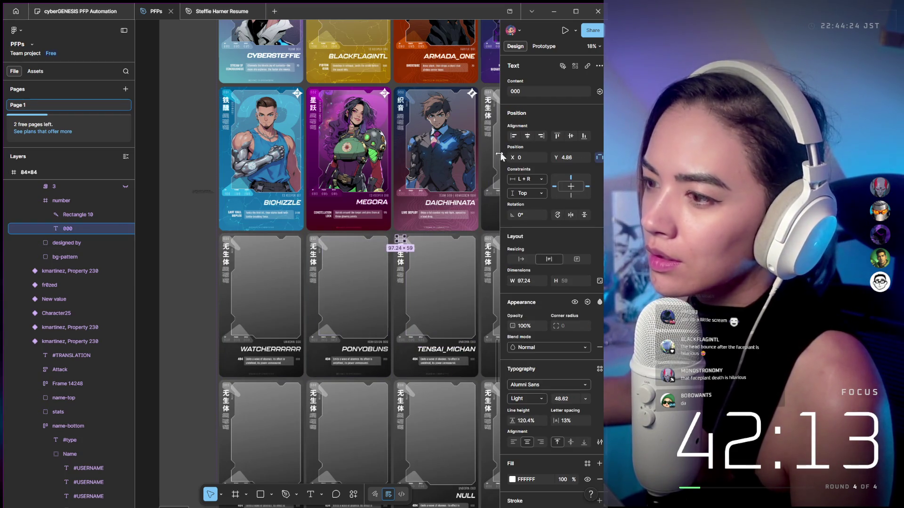
{"action": "scroll", "coordinate": [413, 242], "scroll_direction": "up", "scroll_amount": 3}
{"action": "left_click", "coordinate": [535, 93]}
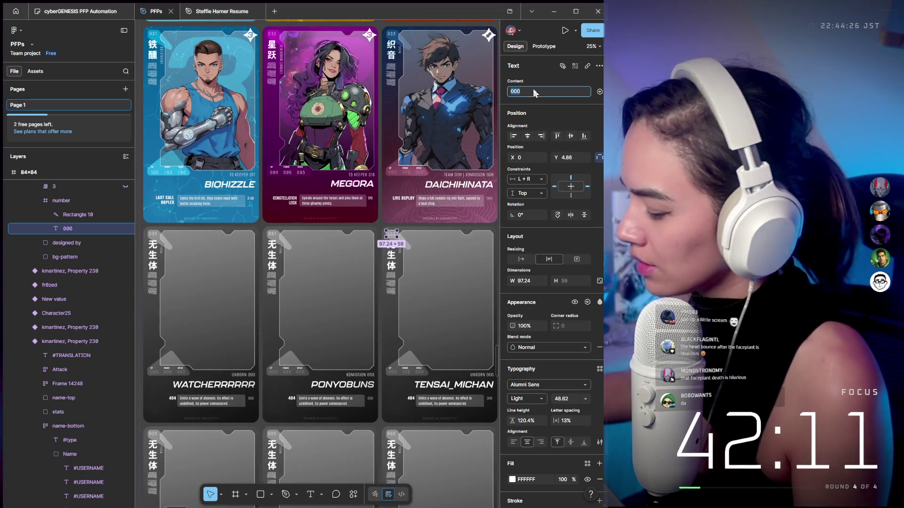
{"action": "type", "text": "038"}
{"action": "key", "text": "Return"}
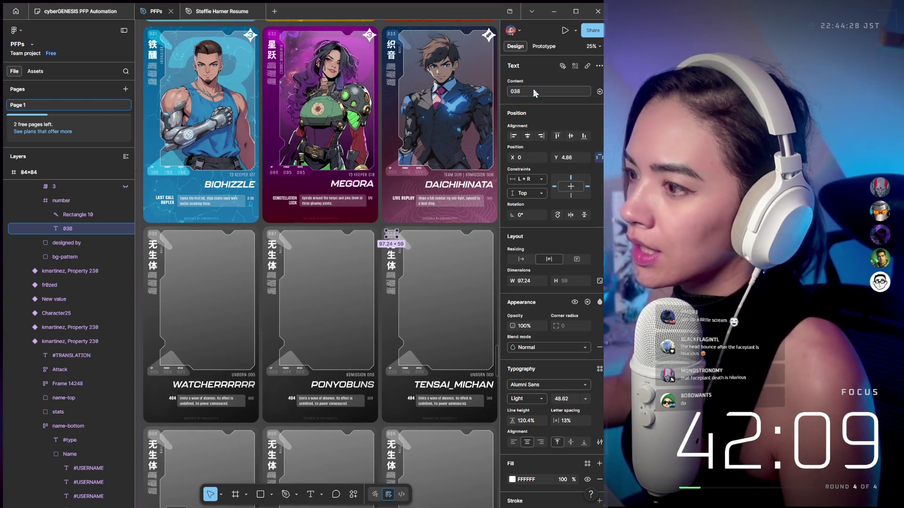
Change the NALLEPOPS card's number from 000 to 039
{"action": "scroll", "coordinate": [257, 238], "scroll_direction": "right", "scroll_amount": 5}
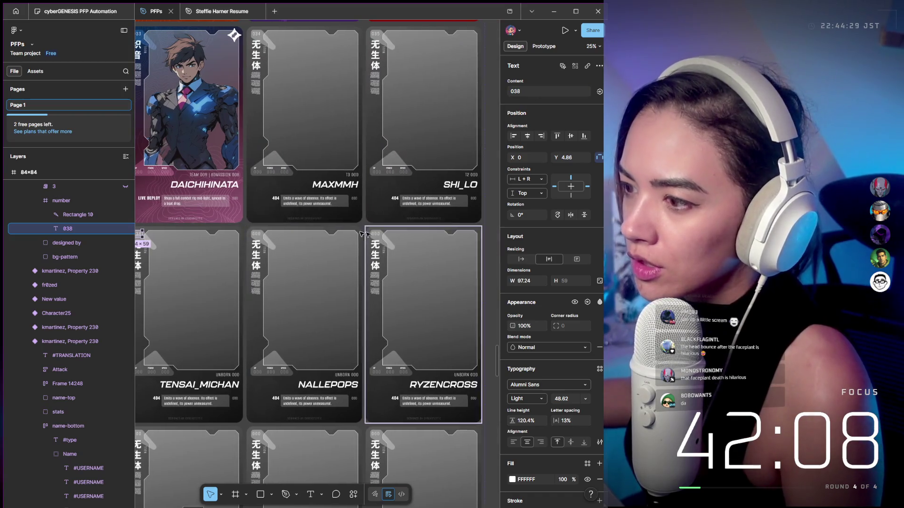
{"action": "left_click", "coordinate": [256, 238]}
{"action": "left_click", "coordinate": [71, 359]}
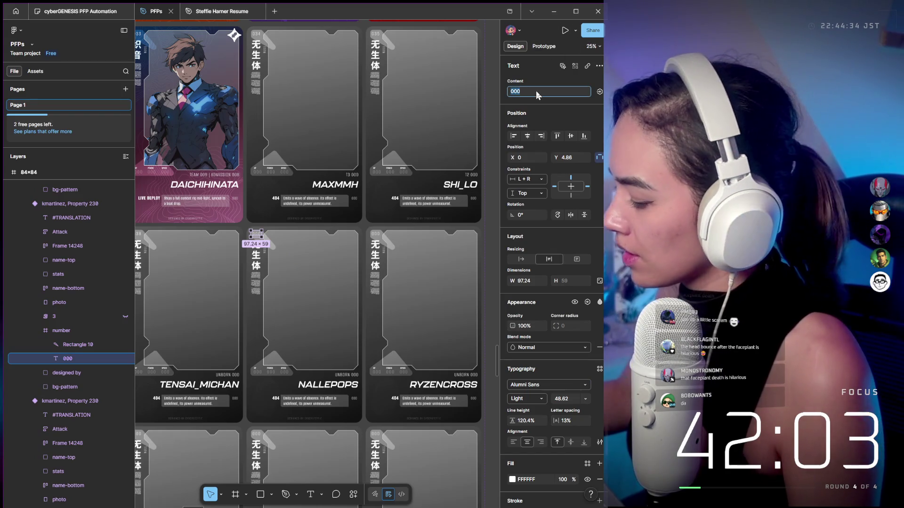
{"action": "type", "text": "039"}
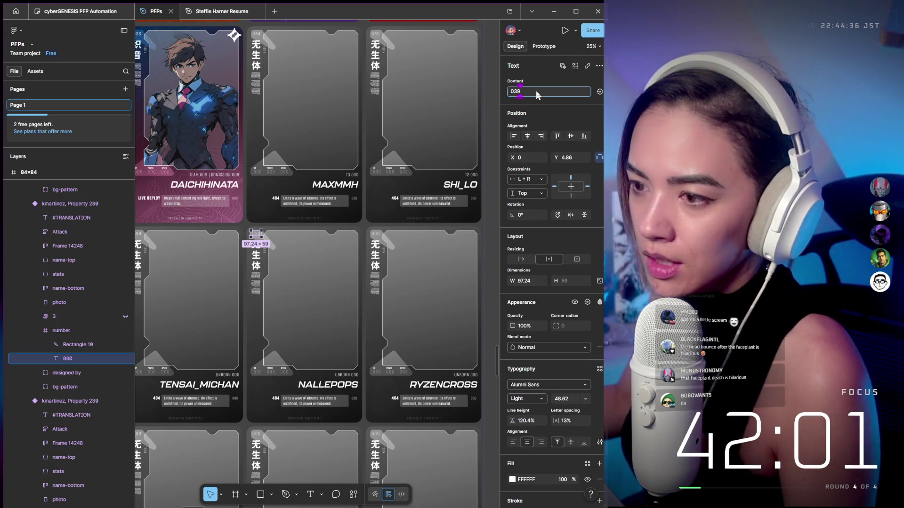
{"action": "key", "text": "Return"}
Change the RYZENCROSS card's number from 000 to 040
{"action": "scroll", "coordinate": [414, 288], "scroll_direction": "left", "scroll_amount": 3}
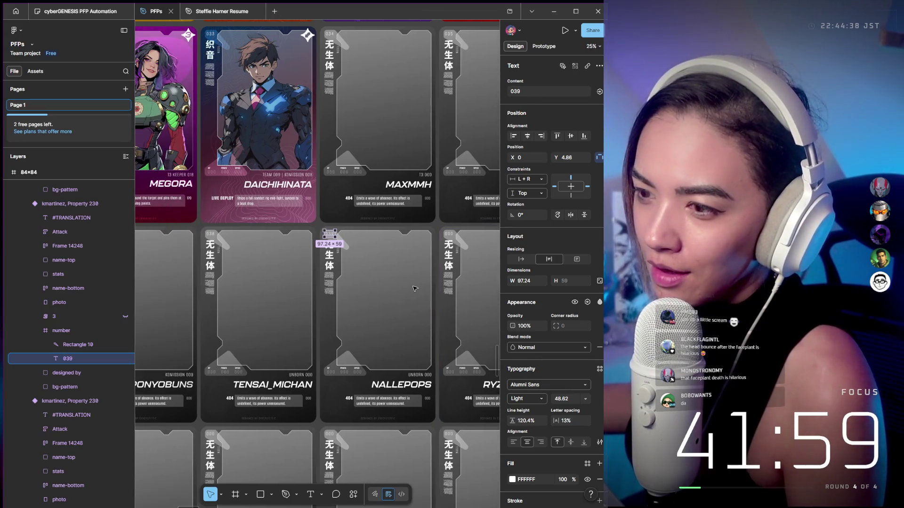
{"action": "scroll", "coordinate": [398, 245], "scroll_direction": "right", "scroll_amount": 2}
{"action": "left_click", "coordinate": [396, 237]}
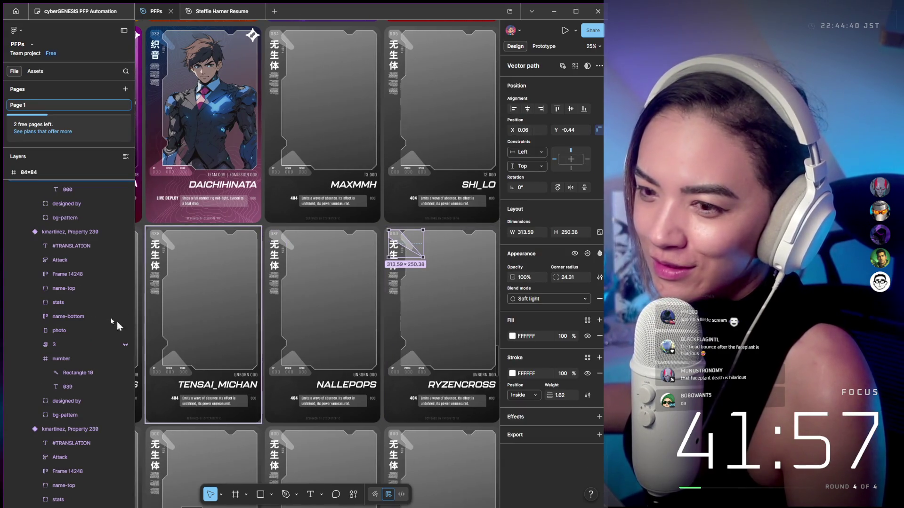
{"action": "scroll", "coordinate": [86, 374], "scroll_direction": "up", "scroll_amount": 1}
{"action": "left_click", "coordinate": [393, 302]}
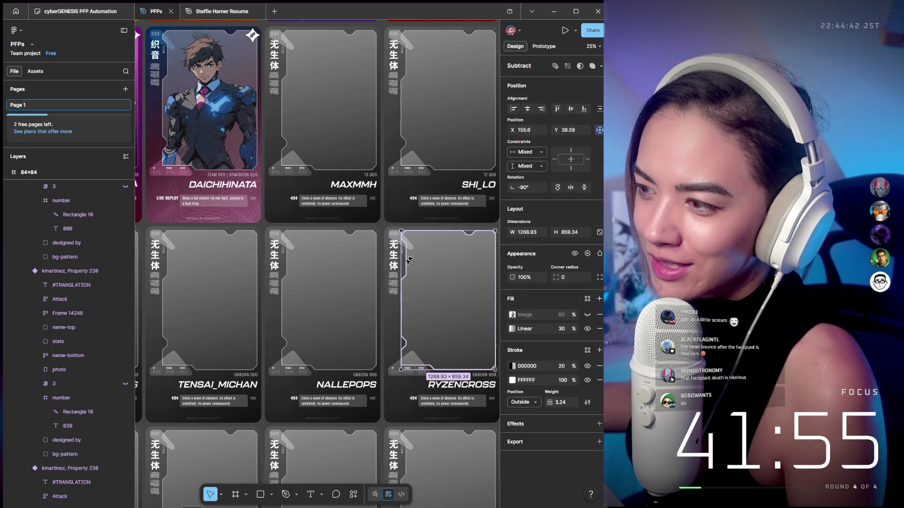
{"action": "left_click", "coordinate": [391, 323]}
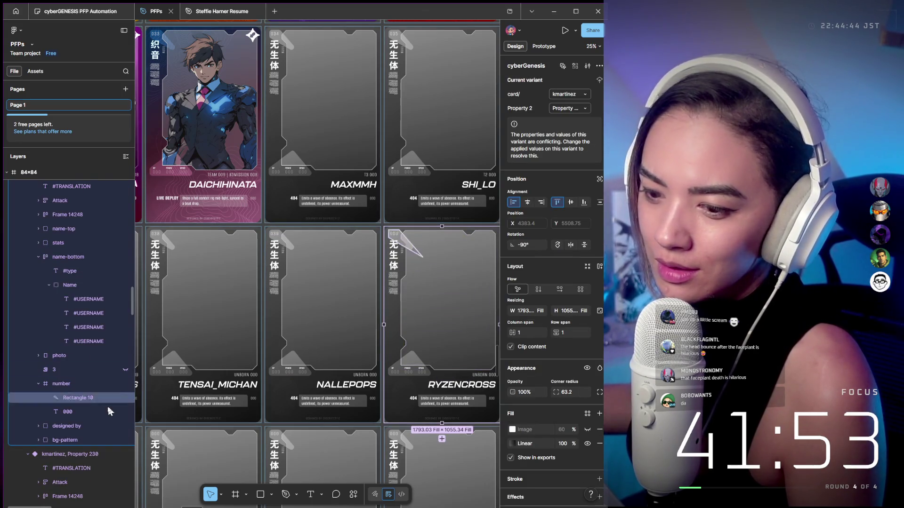
{"action": "left_click", "coordinate": [89, 412]}
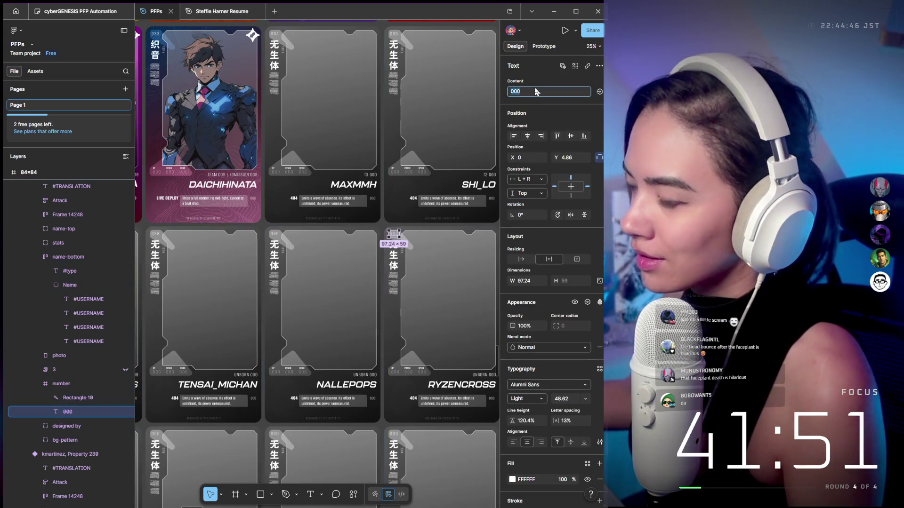
{"action": "type", "text": "040"}
{"action": "key", "text": "Return"}
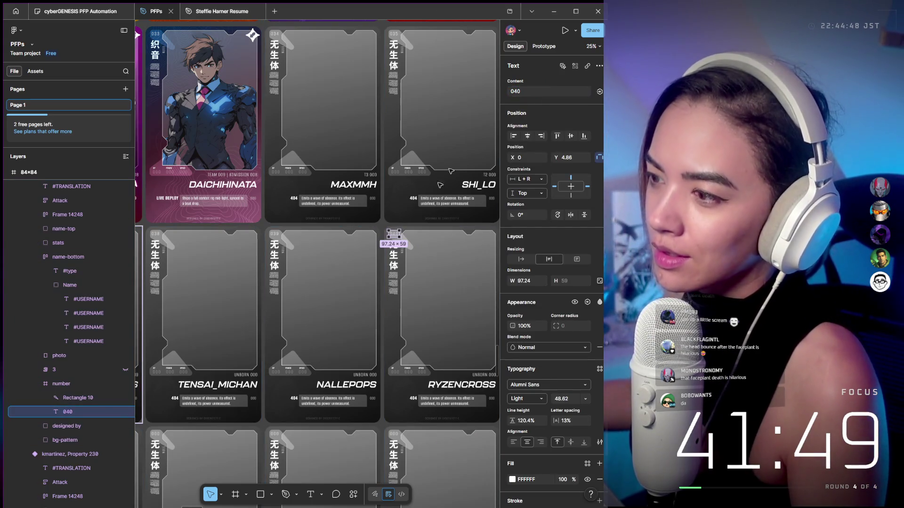
Select the 000 label on the blank card below WATCHERRRRRR for 041, then minimize Figma
{"action": "scroll", "coordinate": [238, 380], "scroll_direction": "down", "scroll_amount": 5}
{"action": "scroll", "coordinate": [238, 380], "scroll_direction": "up", "scroll_amount": 5}
{"action": "scroll", "coordinate": [290, 317], "scroll_direction": "up", "scroll_amount": 5}
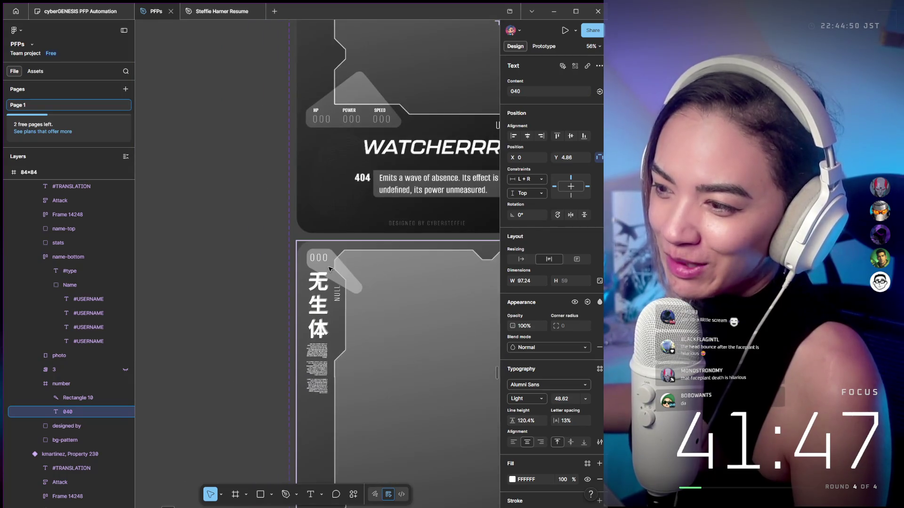
{"action": "left_click", "coordinate": [323, 260]}
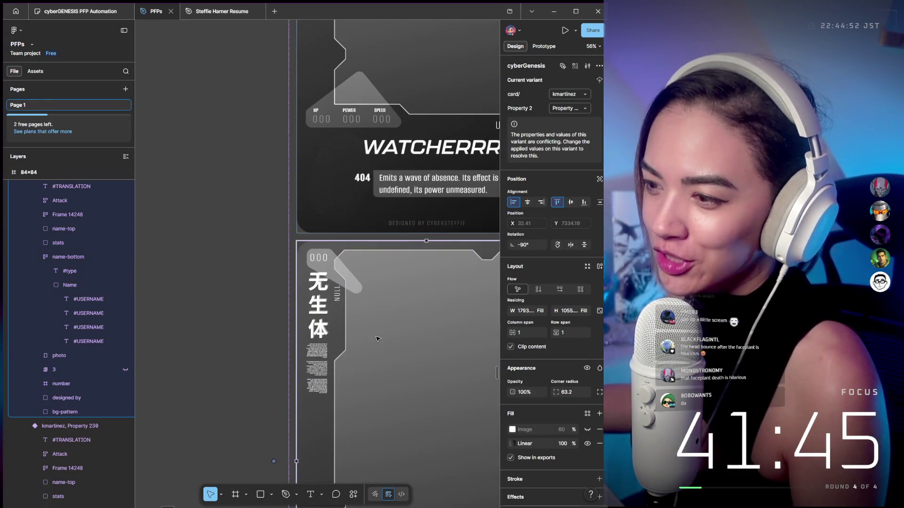
{"action": "scroll", "coordinate": [283, 329], "scroll_direction": "down", "scroll_amount": 2}
{"action": "left_click", "coordinate": [329, 250], "text": "ctrl"}
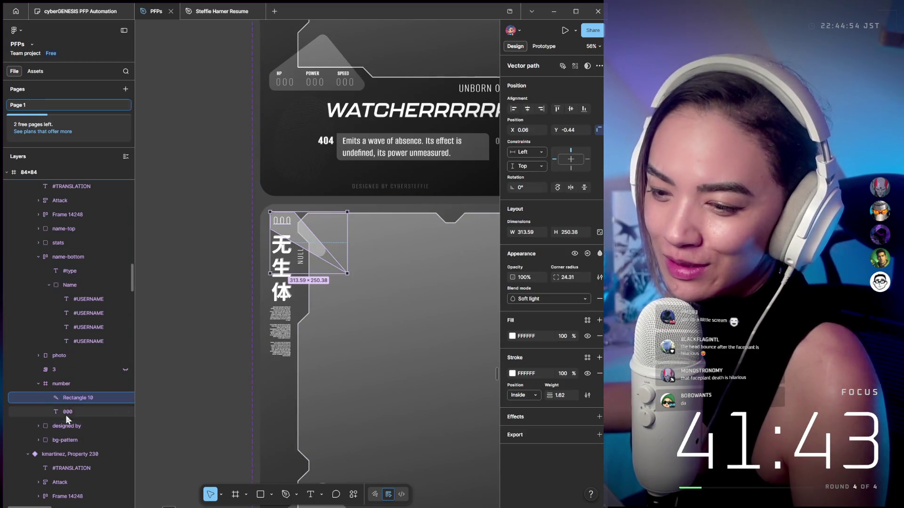
{"action": "left_click", "coordinate": [66, 413]}
{"action": "type", "text": "041"}
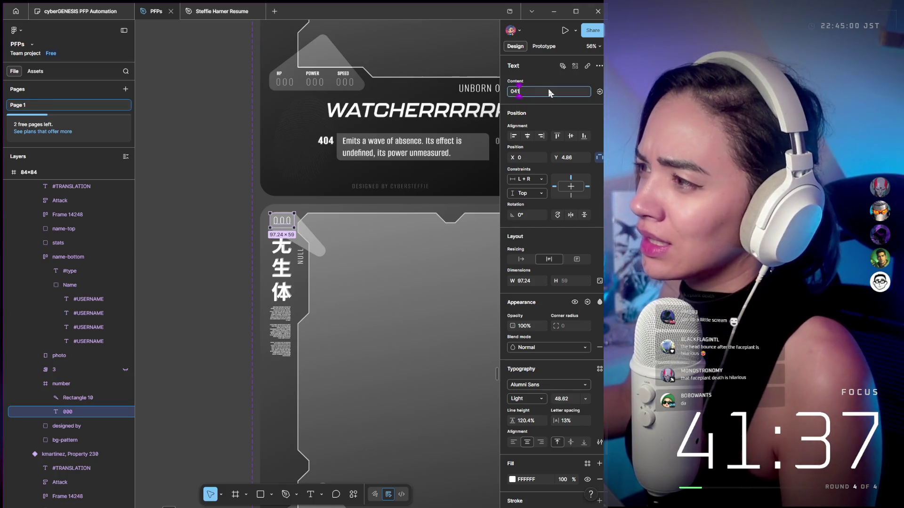
{"action": "scroll", "coordinate": [402, 229], "scroll_direction": "down", "scroll_amount": 5}
{"action": "scroll", "coordinate": [362, 272], "scroll_direction": "right", "scroll_amount": 3}
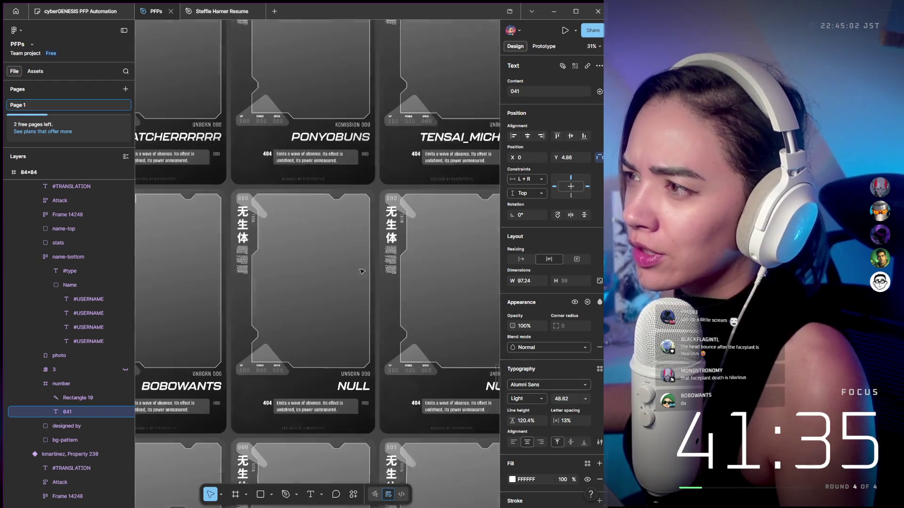
{"action": "scroll", "coordinate": [362, 272], "scroll_direction": "up", "scroll_amount": 3}
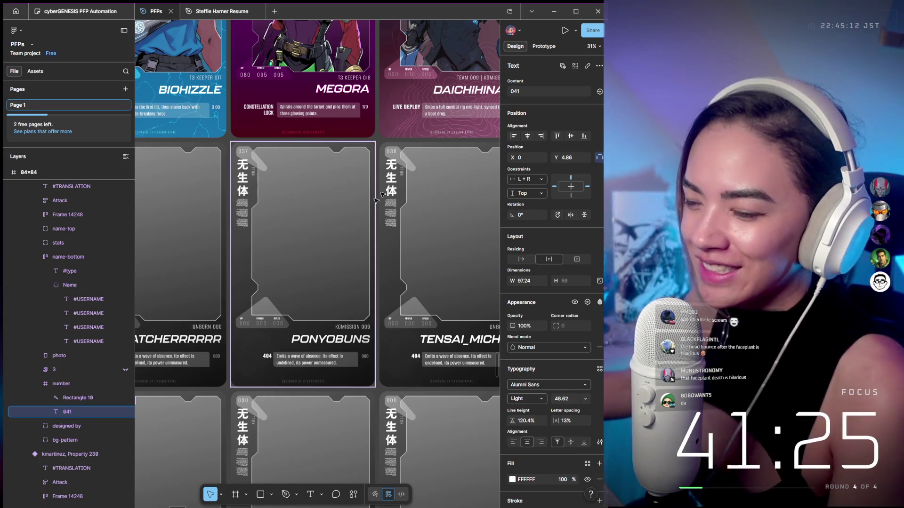
{"action": "left_click", "coordinate": [554, 13]}
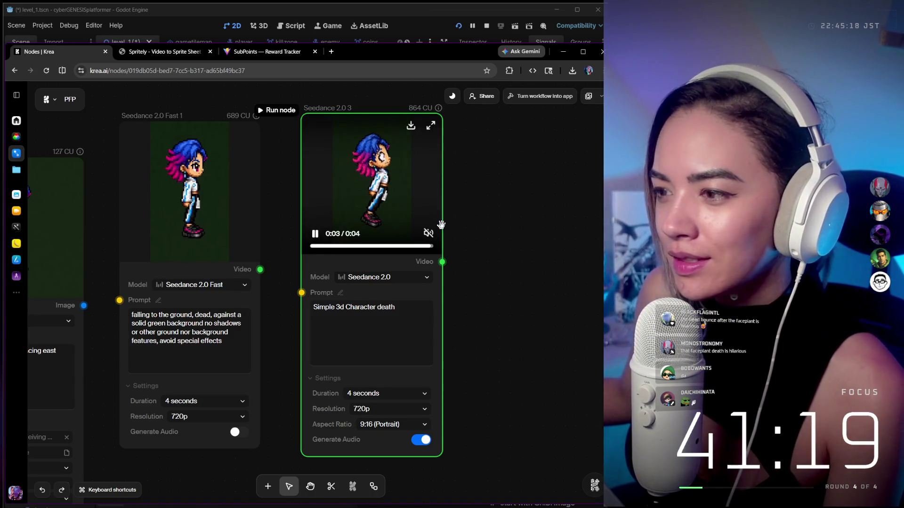
Zoom out the Krea canvas and go to the Spritely video-to-sprite-sheet page
{"action": "scroll", "coordinate": [442, 224], "scroll_direction": "down", "scroll_amount": 2}
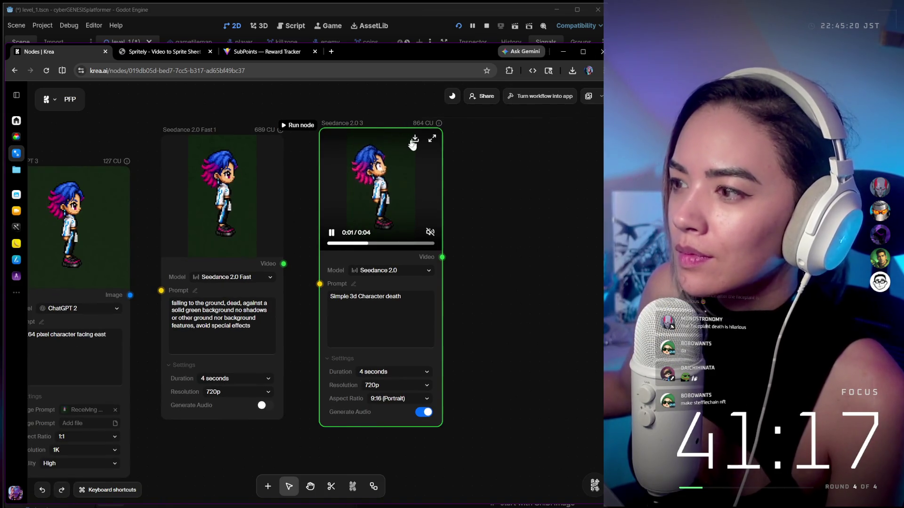
{"action": "left_click", "coordinate": [159, 54]}
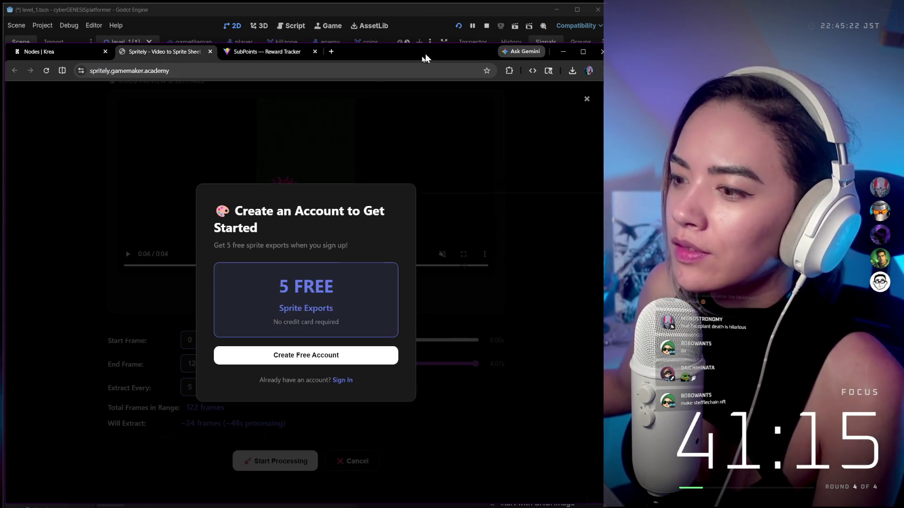
Maximize the browser and create a free Spritely account with Google sign-in
{"action": "mouse_move", "coordinate": [425, 58]}
{"action": "left_mouse_down"}
{"action": "mouse_move", "coordinate": [96, 173]}
{"action": "mouse_move", "coordinate": [94, 2]}
{"action": "left_mouse_up"}
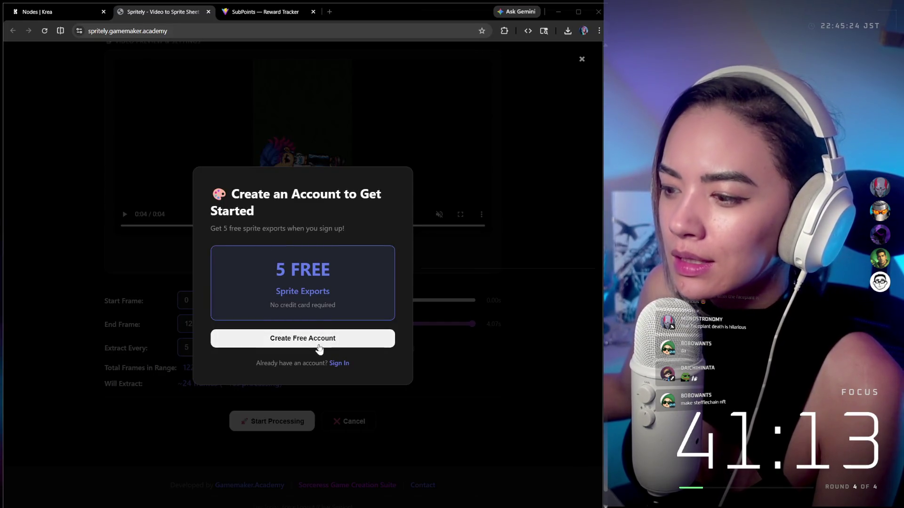
{"action": "left_click", "coordinate": [319, 349]}
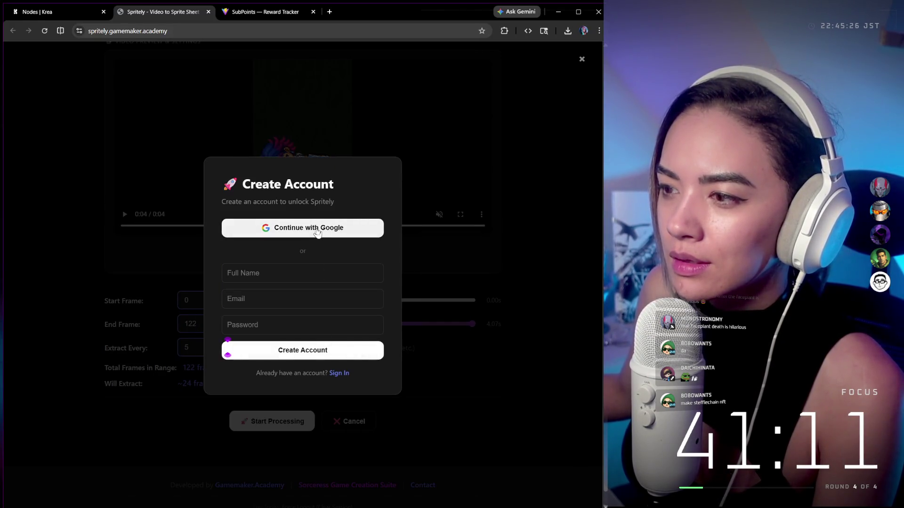
{"action": "left_click", "coordinate": [317, 229]}
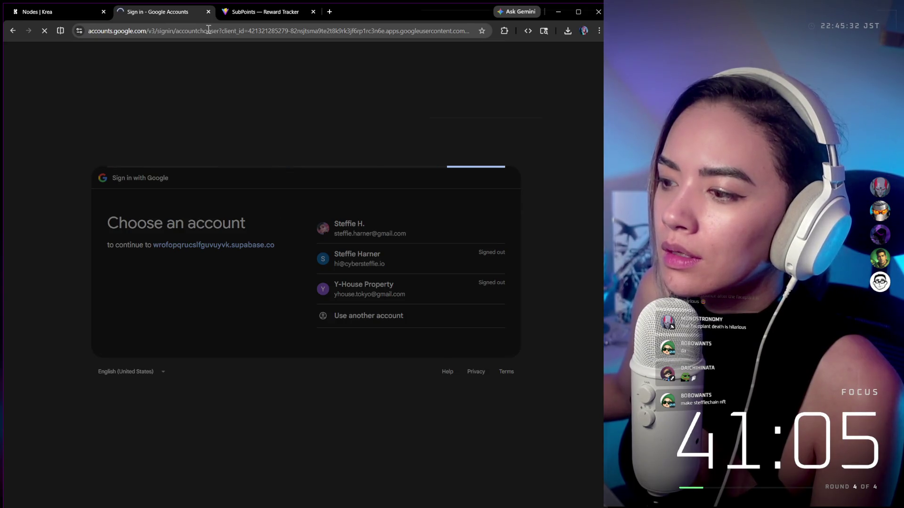
{"action": "left_click", "coordinate": [467, 371]}
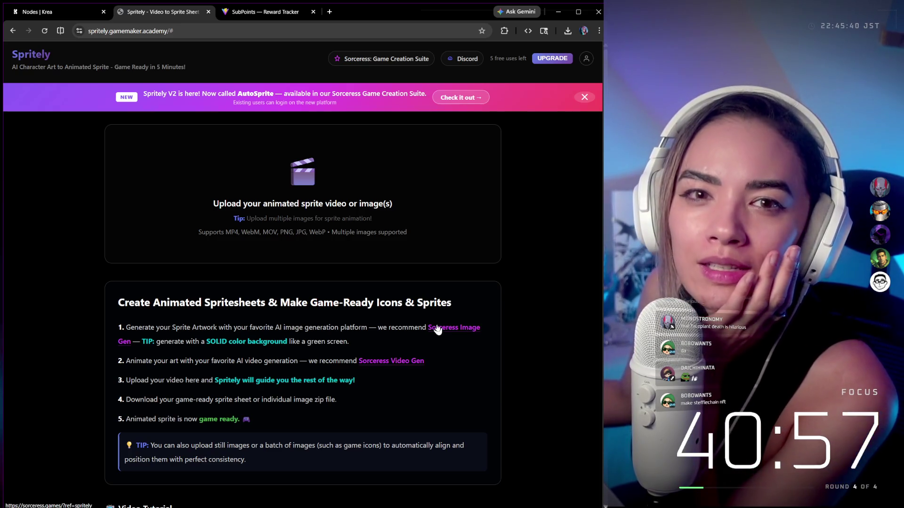
{"action": "scroll", "coordinate": [357, 229], "scroll_direction": "down", "scroll_amount": 1}
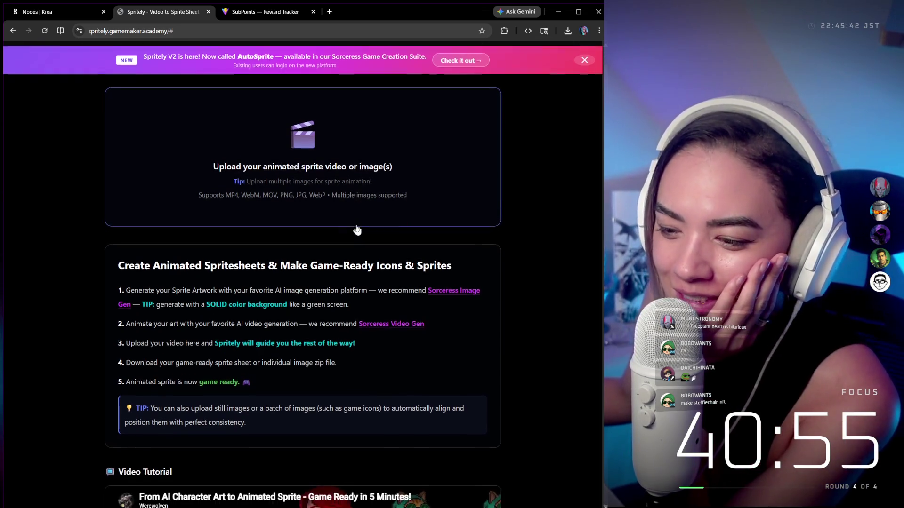
{"action": "scroll", "coordinate": [357, 230], "scroll_direction": "down", "scroll_amount": 6}
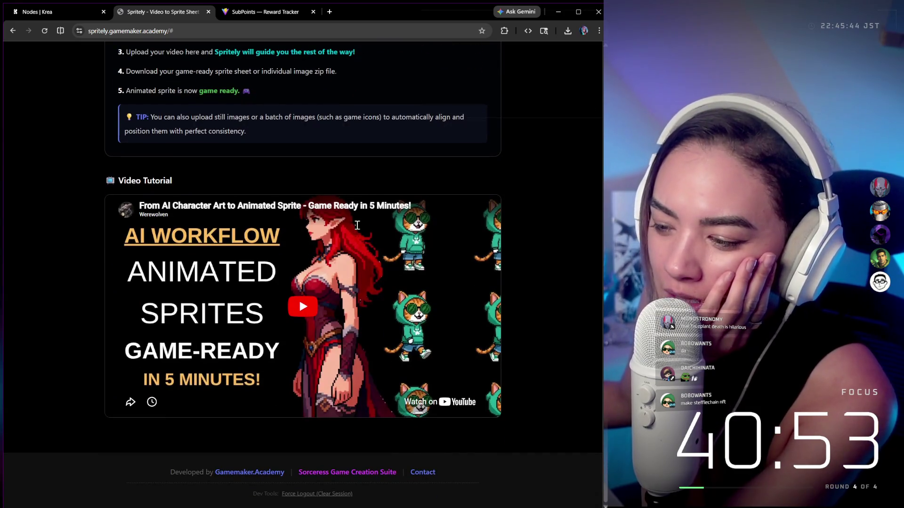
{"action": "scroll", "coordinate": [342, 144], "scroll_direction": "up", "scroll_amount": 7}
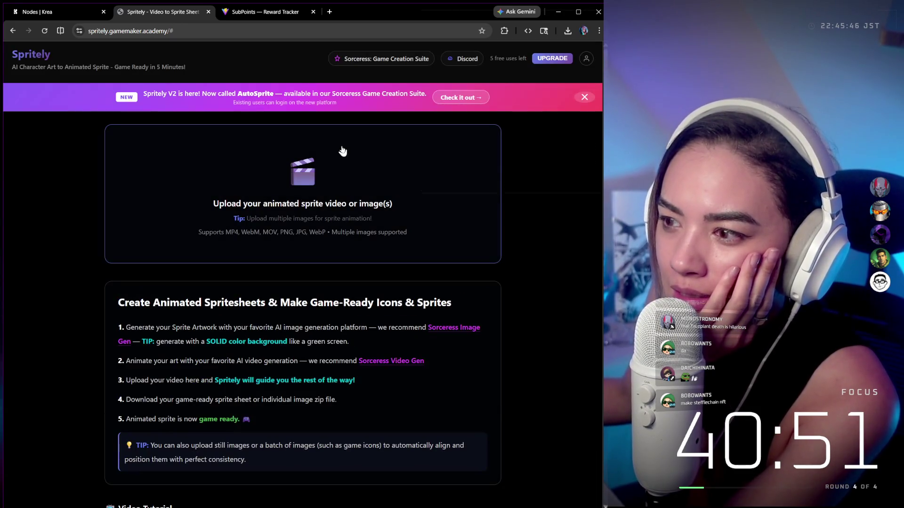
Upload the first seedance character .mp4 from Downloads into Spritely's converter
{"action": "left_click", "coordinate": [318, 173]}
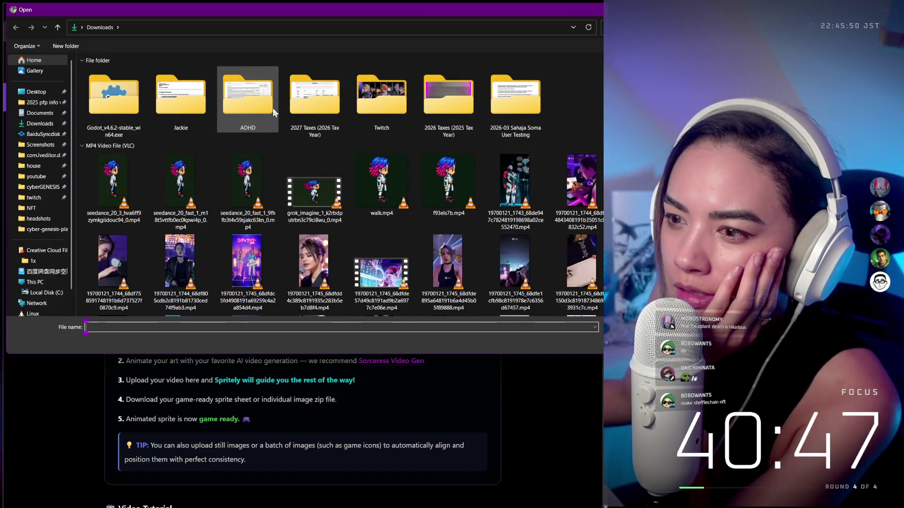
{"action": "left_click", "coordinate": [138, 197]}
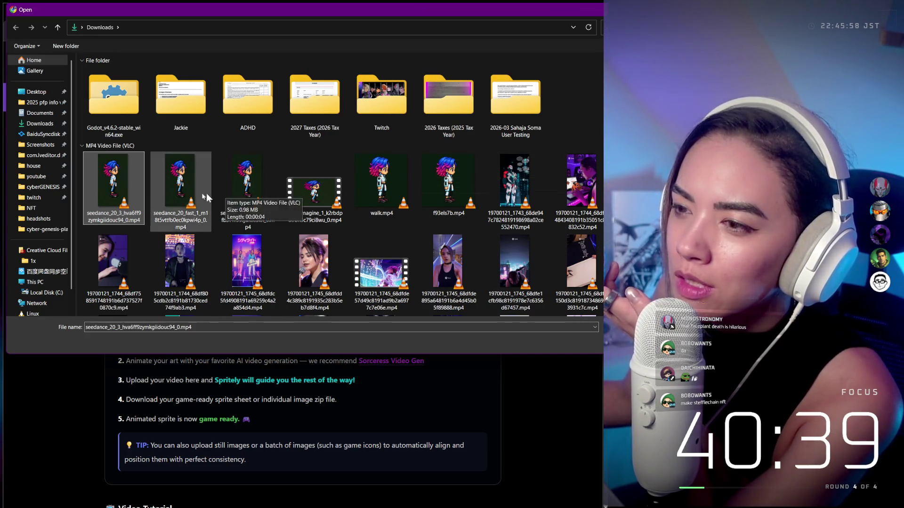
{"action": "double_click", "coordinate": [132, 192]}
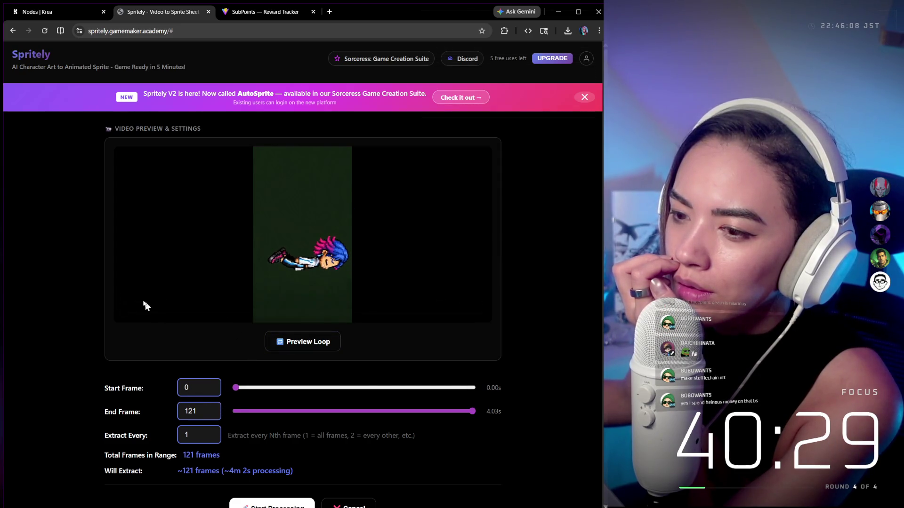
Scrub and play the sprite video, keeping the start frame at 0
{"action": "left_click", "coordinate": [123, 313]}
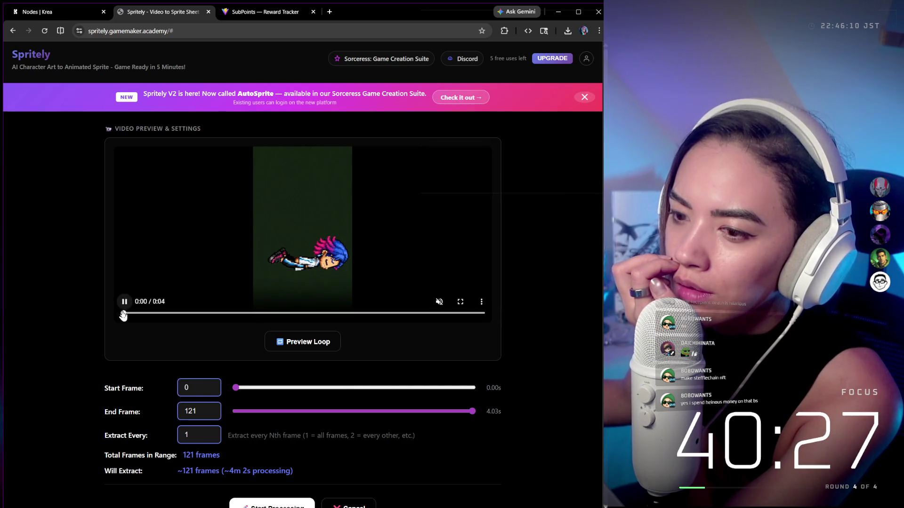
{"action": "mouse_move", "coordinate": [123, 316]}
{"action": "left_mouse_down"}
{"action": "mouse_move", "coordinate": [223, 317]}
{"action": "mouse_move", "coordinate": [77, 308]}
{"action": "left_mouse_up"}
{"action": "left_click", "coordinate": [125, 302]}
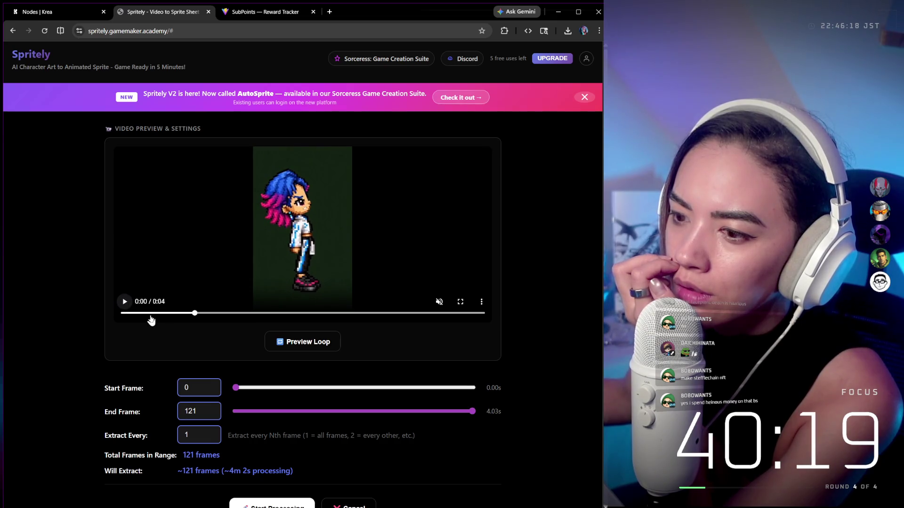
{"action": "mouse_move", "coordinate": [151, 320]}
{"action": "left_mouse_down"}
{"action": "mouse_move", "coordinate": [129, 319]}
{"action": "mouse_move", "coordinate": [162, 319]}
{"action": "mouse_move", "coordinate": [133, 318]}
{"action": "left_mouse_up"}
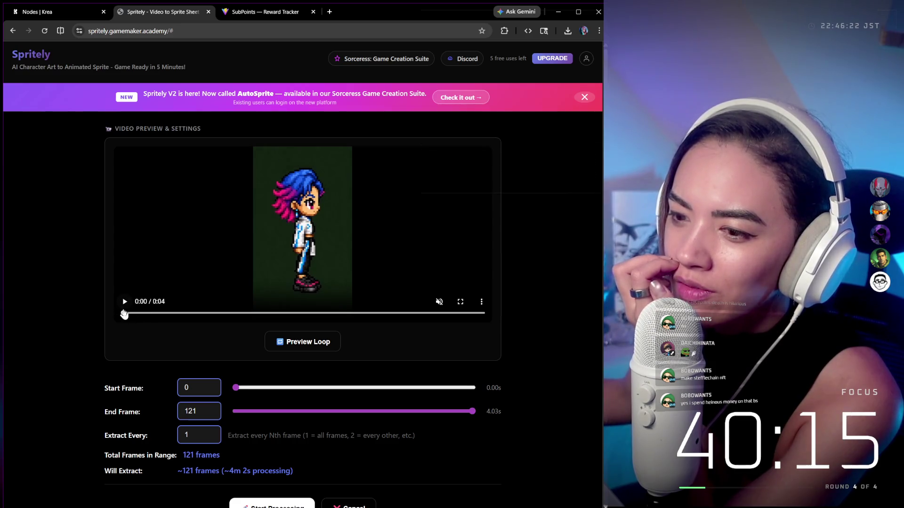
{"action": "left_click", "coordinate": [127, 304]}
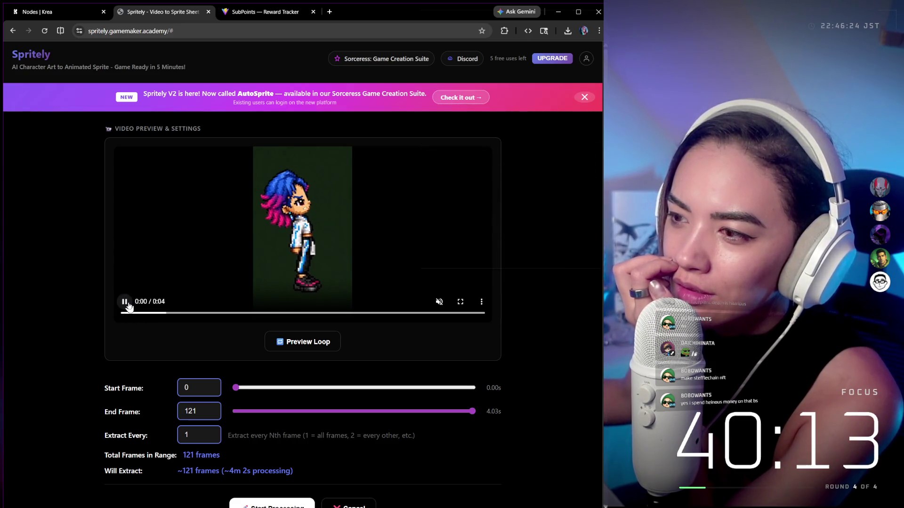
{"action": "mouse_move", "coordinate": [236, 387]}
{"action": "left_mouse_down"}
{"action": "mouse_move", "coordinate": [267, 393]}
{"action": "mouse_move", "coordinate": [211, 392]}
{"action": "left_mouse_up"}
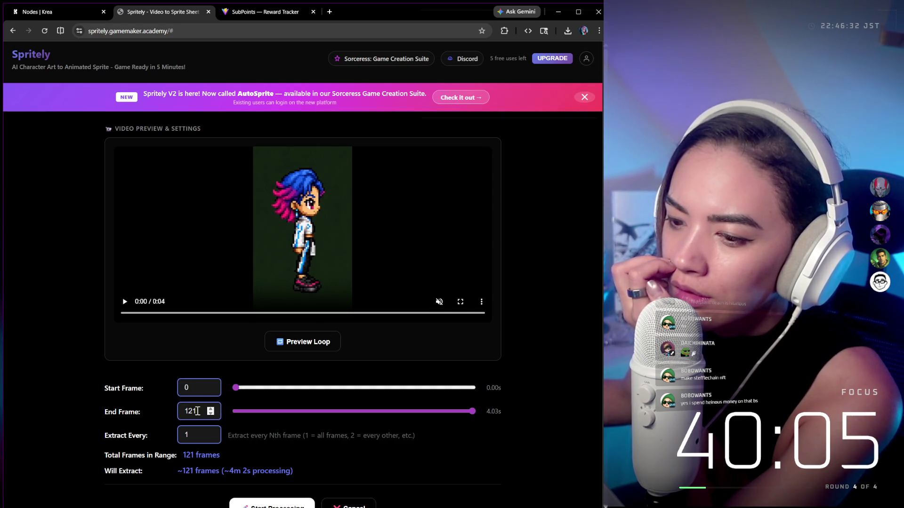
Set Extract Every to 10 frames and run a loop preview
{"action": "double_click", "coordinate": [196, 435]}
{"action": "type", "text": "2"}
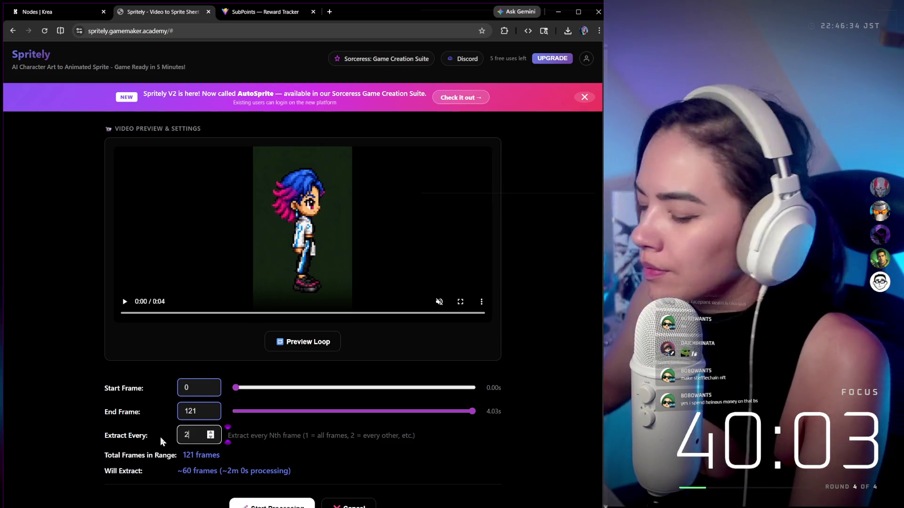
{"action": "type", "text": "0"}
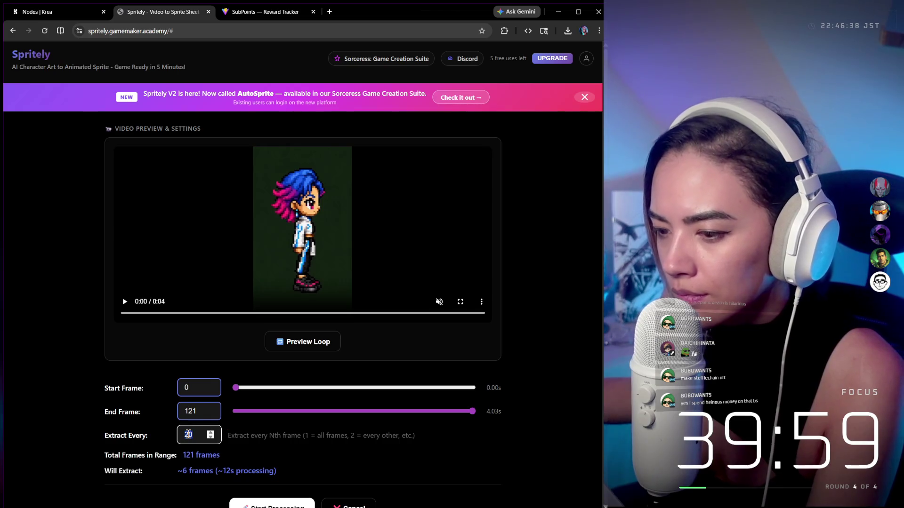
{"action": "type", "text": "1"}
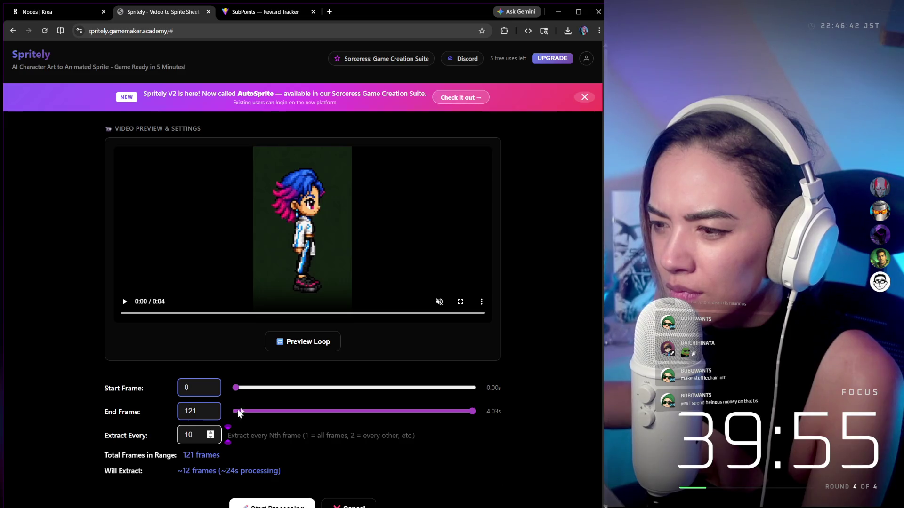
{"action": "left_click", "coordinate": [313, 342]}
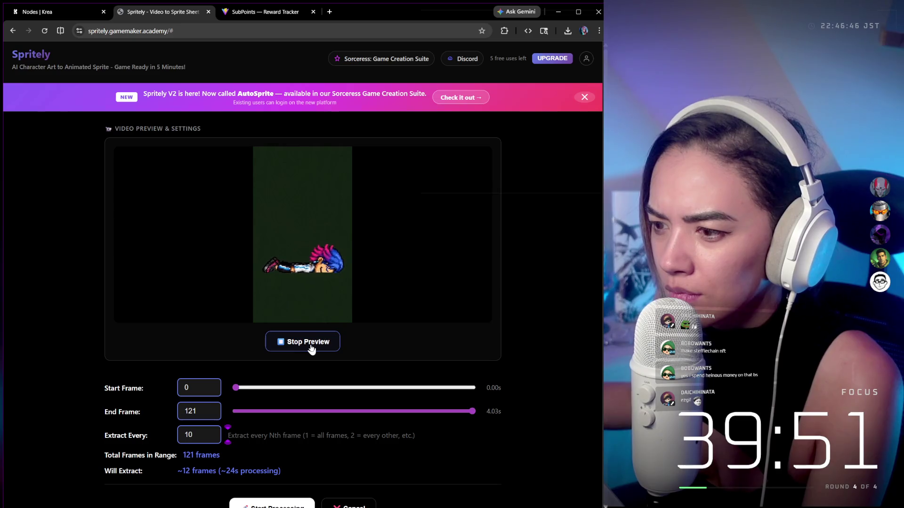
{"action": "left_click", "coordinate": [311, 347]}
{"action": "scroll", "coordinate": [333, 396], "scroll_direction": "down", "scroll_amount": 1}
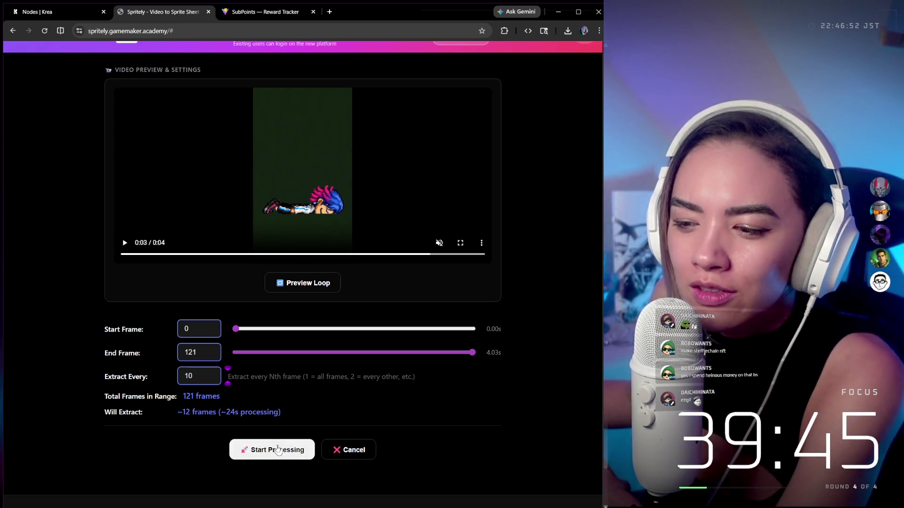
Start processing and wait for Spritely to produce the 13 converted sprite frames
{"action": "left_click", "coordinate": [272, 451]}
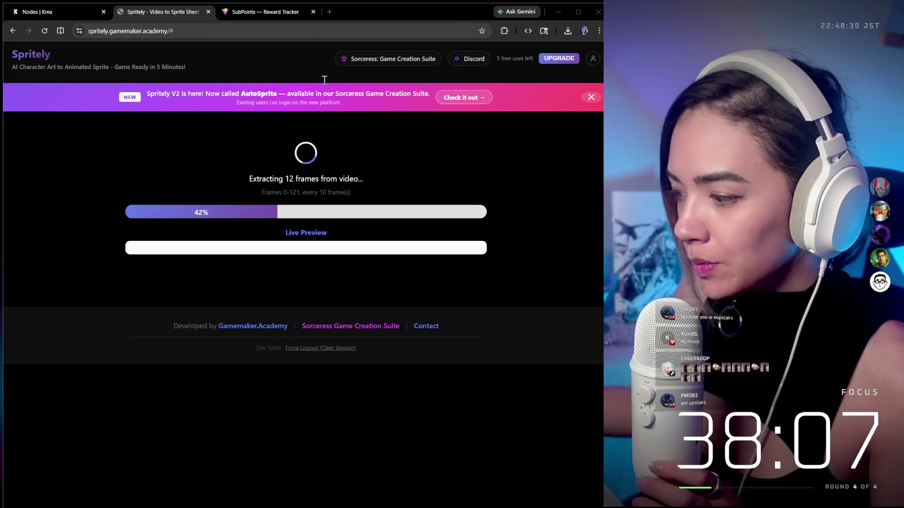
{"action": "mouse_move", "coordinate": [424, 506]}
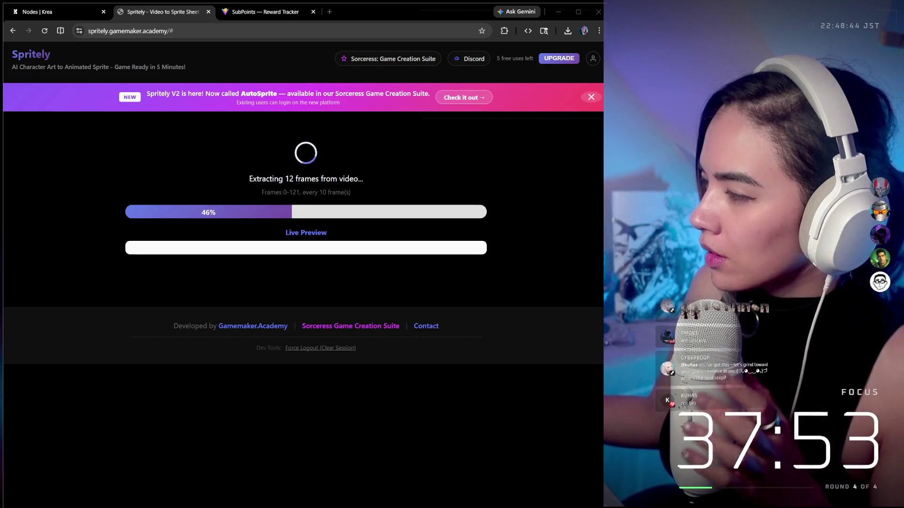
{"action": "mouse_move", "coordinate": [301, 507]}
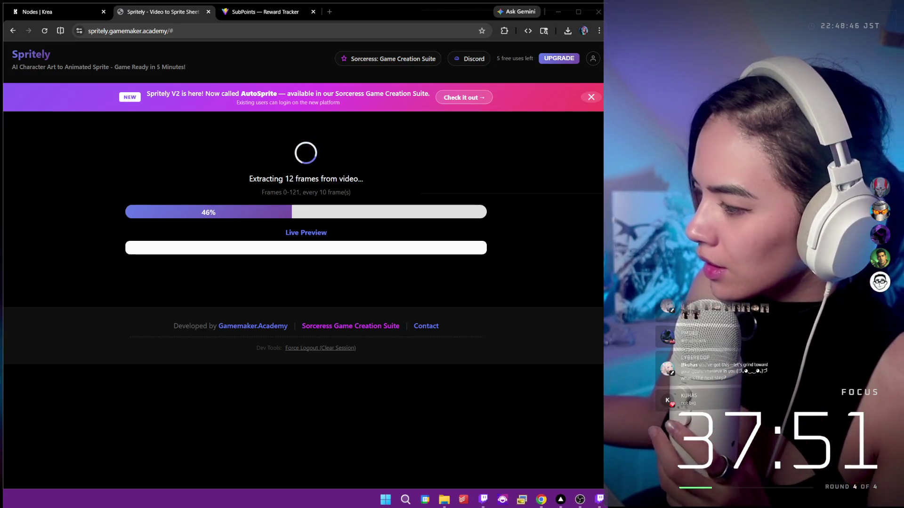
{"action": "mouse_move", "coordinate": [581, 501]}
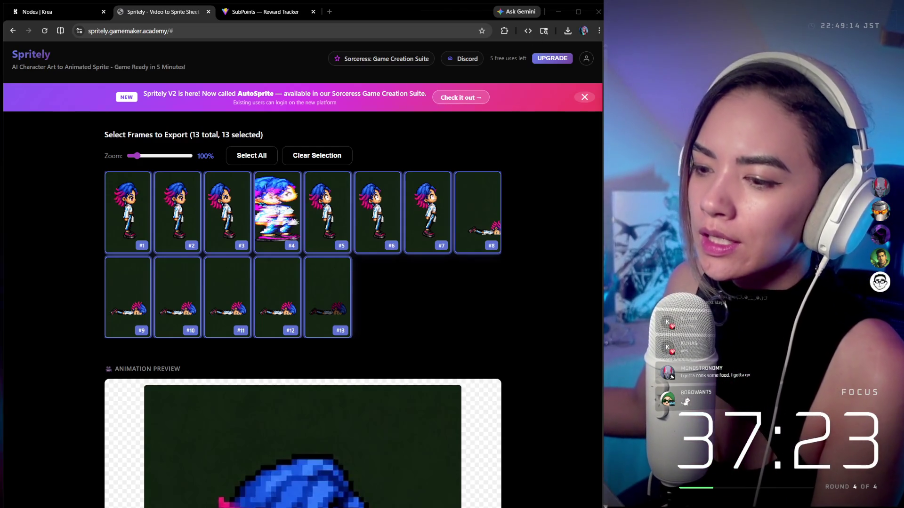
Play the 13 selected frames at 12 FPS in the Animation Preview
{"action": "scroll", "coordinate": [538, 236], "scroll_direction": "down", "scroll_amount": 8}
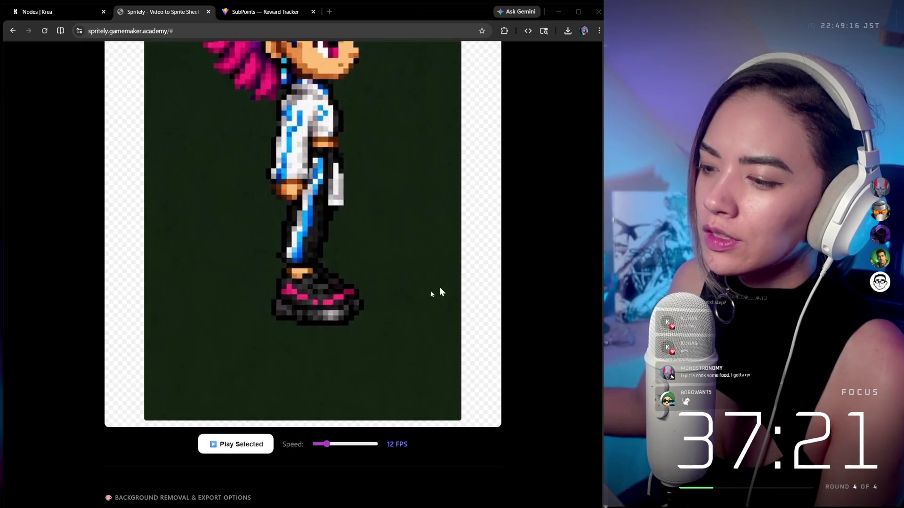
{"action": "left_click", "coordinate": [237, 444]}
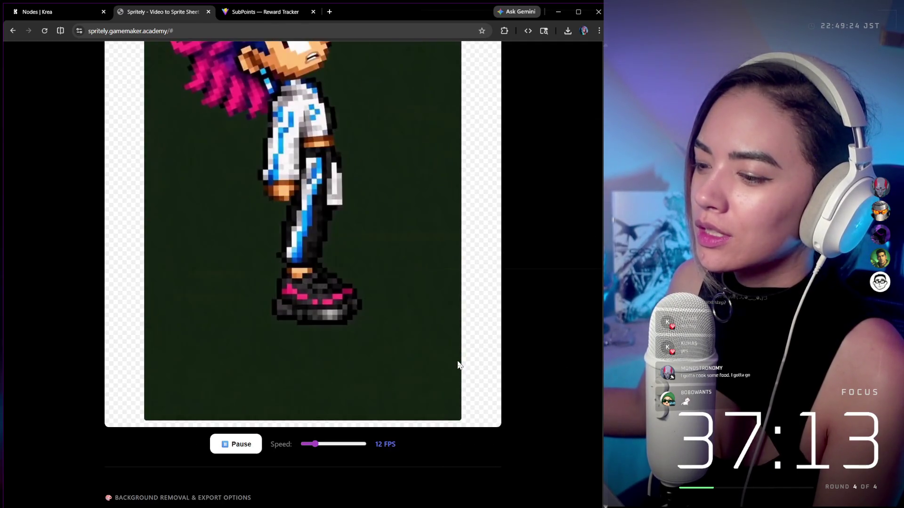
{"action": "scroll", "coordinate": [459, 365], "scroll_direction": "up", "scroll_amount": 10}
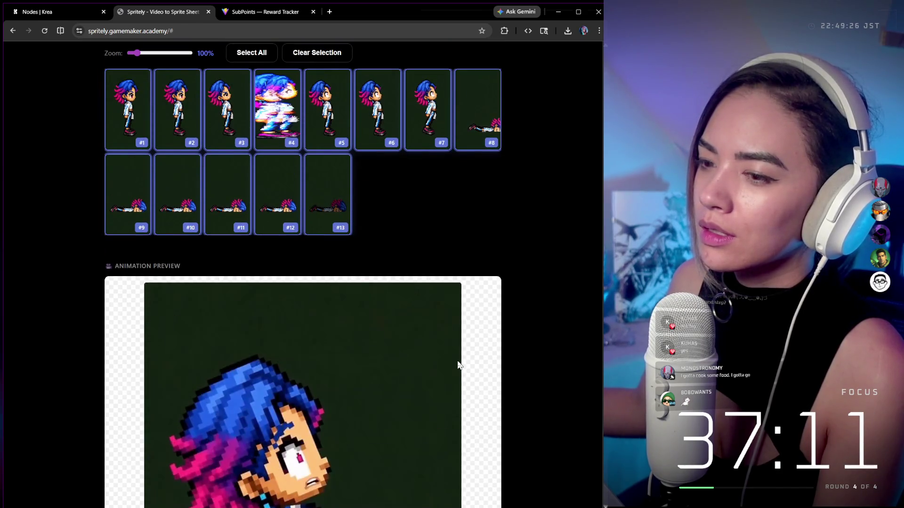
{"action": "scroll", "coordinate": [470, 356], "scroll_direction": "up", "scroll_amount": 2}
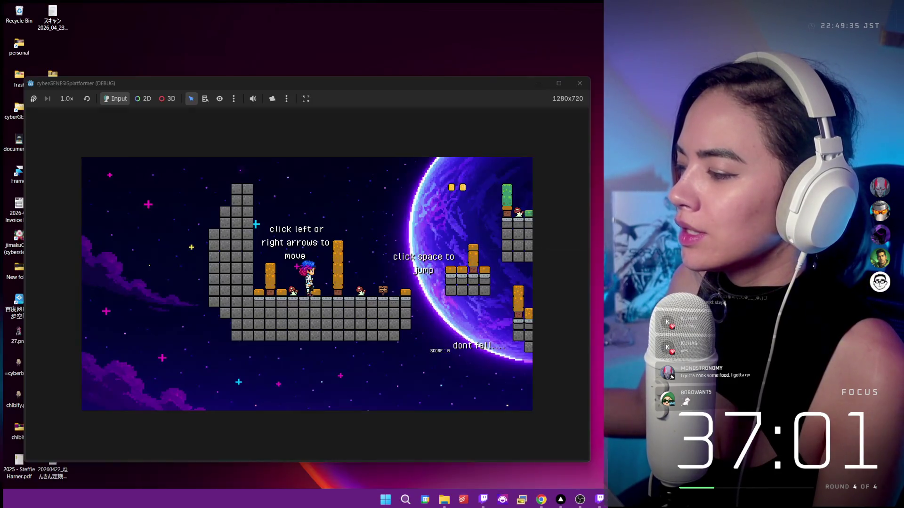
Close the running cyberGENESISplatformer debug window to return to Spritely's 13-sprite frame grid
{"action": "left_click", "coordinate": [502, 452]}
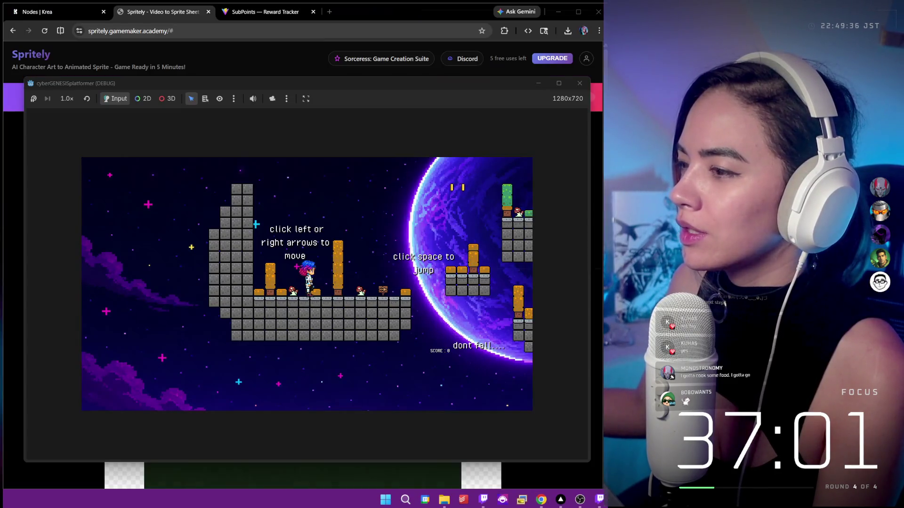
{"action": "left_click", "coordinate": [585, 90]}
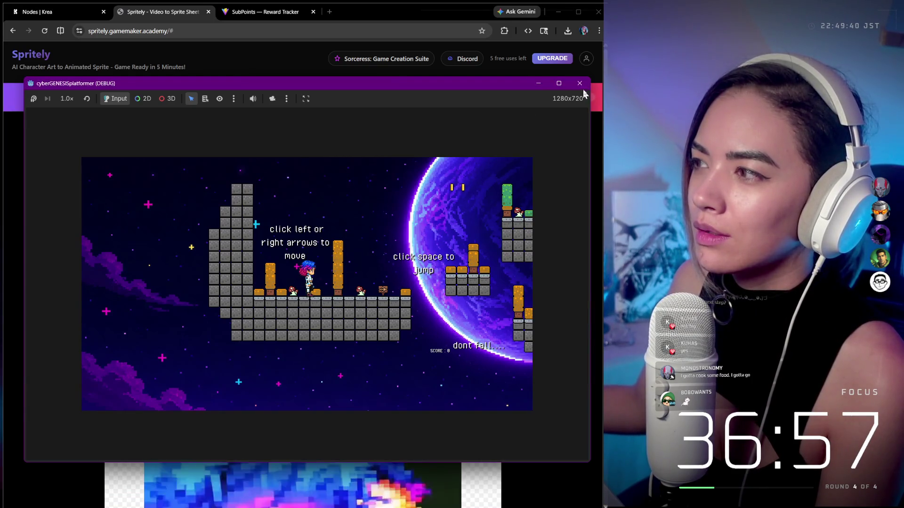
{"action": "left_click", "coordinate": [584, 86]}
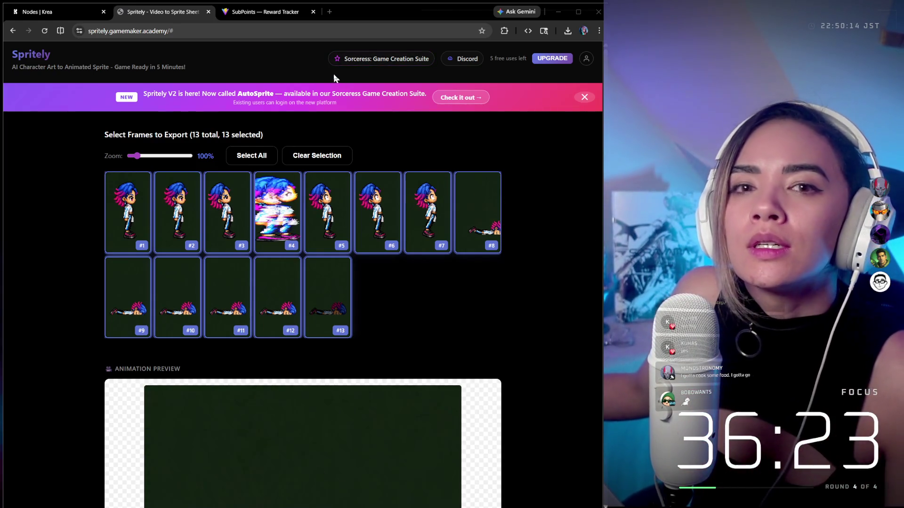
Close the Spritely tab and go from the CyberGenesis ranking page back to the Krea node canvas
{"action": "left_click", "coordinate": [208, 12]}
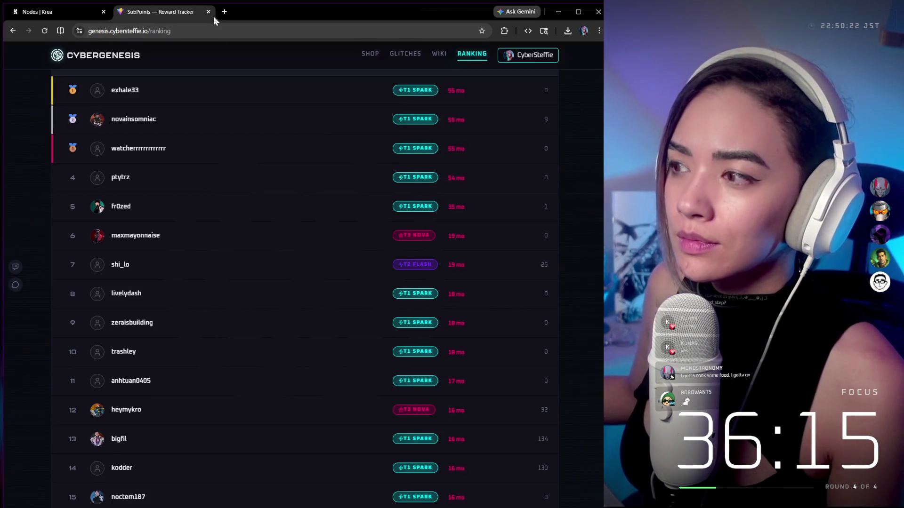
{"action": "scroll", "coordinate": [536, 132], "scroll_direction": "up", "scroll_amount": 3}
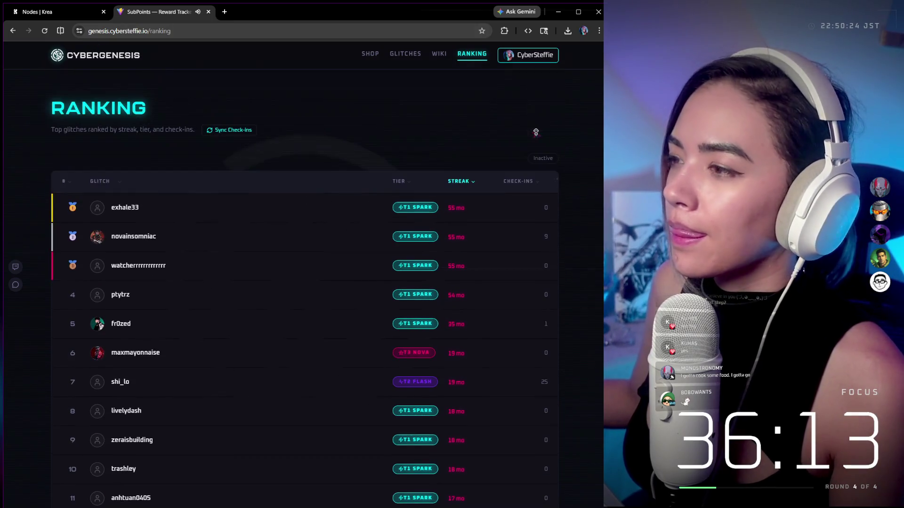
{"action": "left_click", "coordinate": [72, 13]}
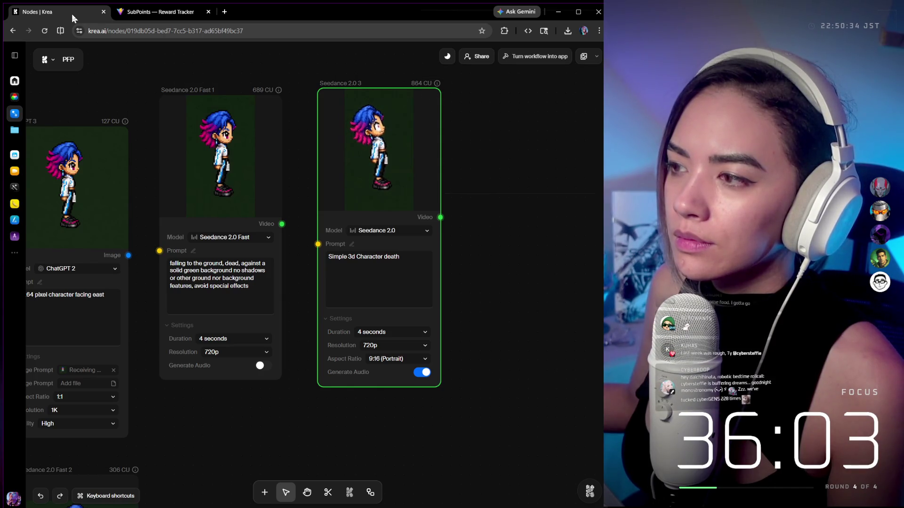
Append ', consistend size.' to the Seedance 2.0 death prompt and set aspect ratio to 16:9 landscape
{"action": "left_click", "coordinate": [411, 264]}
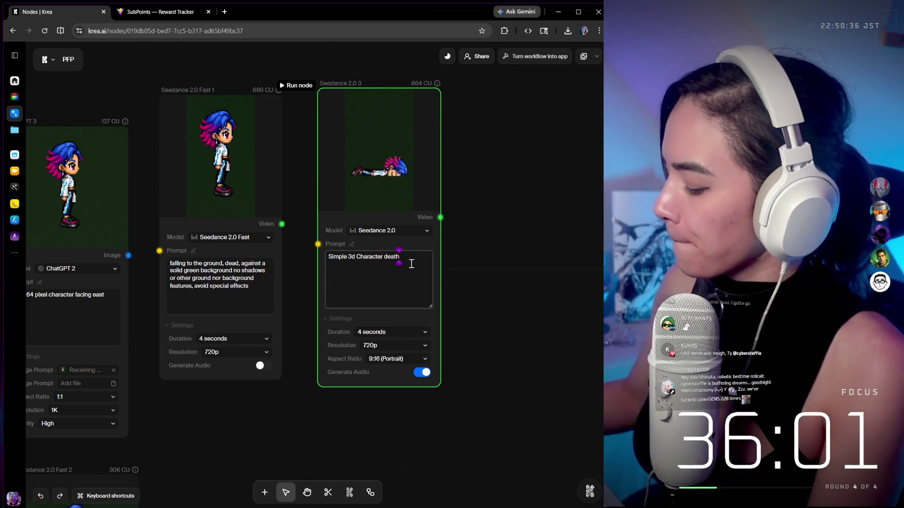
{"action": "type", "text": ", s"}
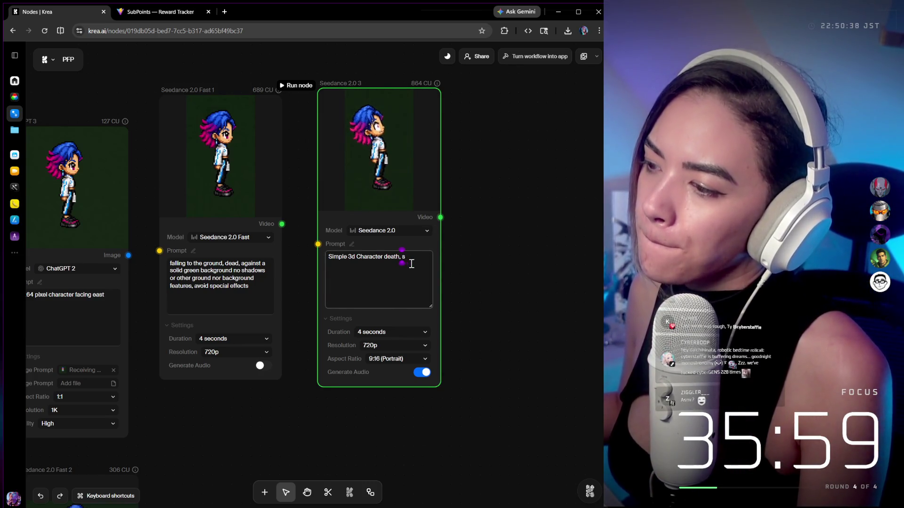
{"action": "key", "text": "BackSpace"}
{"action": "type", "text": "consist"}
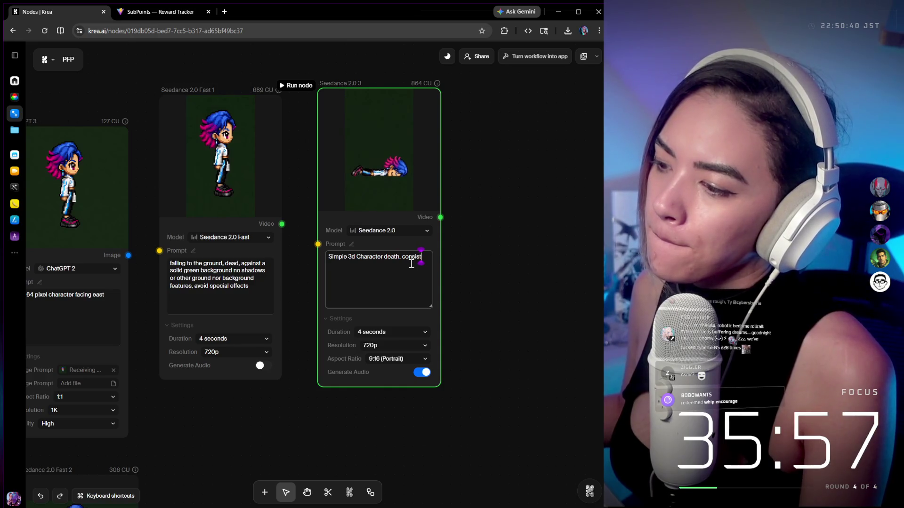
{"action": "type", "text": "end size."}
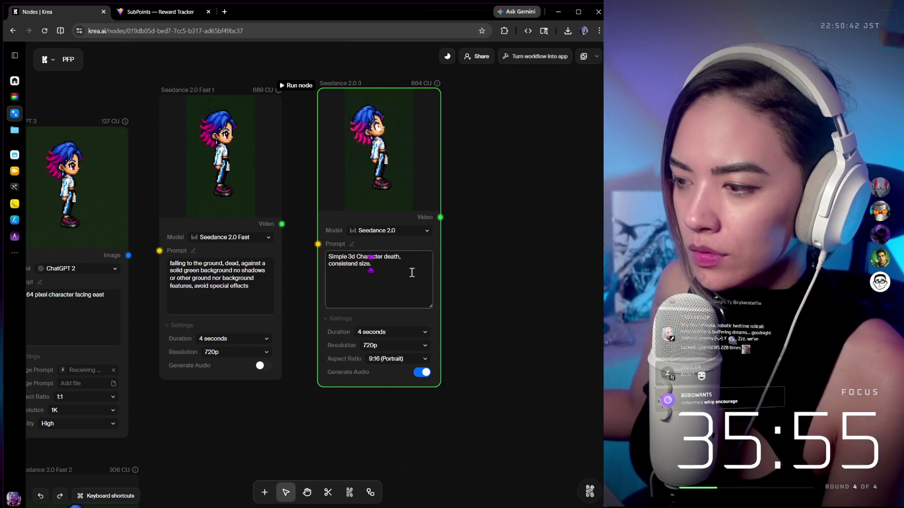
{"action": "left_click", "coordinate": [398, 359]}
{"action": "left_click", "coordinate": [393, 372]}
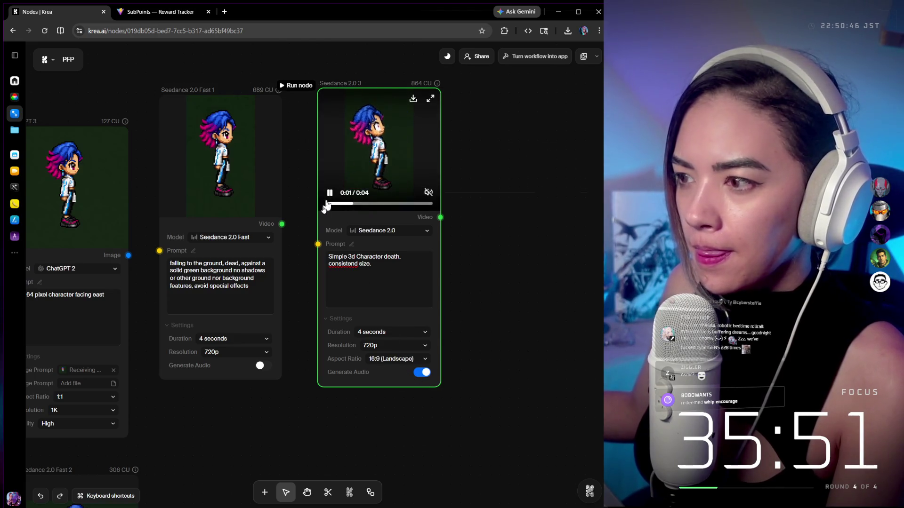
Run the Seedance 2.0 node to generate a 4-second 720p 16:9 death video
{"action": "left_click", "coordinate": [300, 86]}
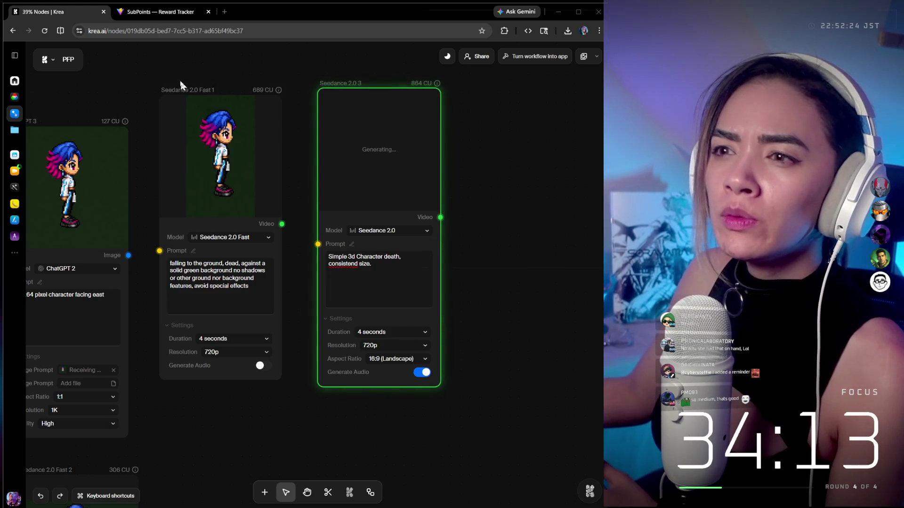
{"action": "mouse_move", "coordinate": [173, 20]}
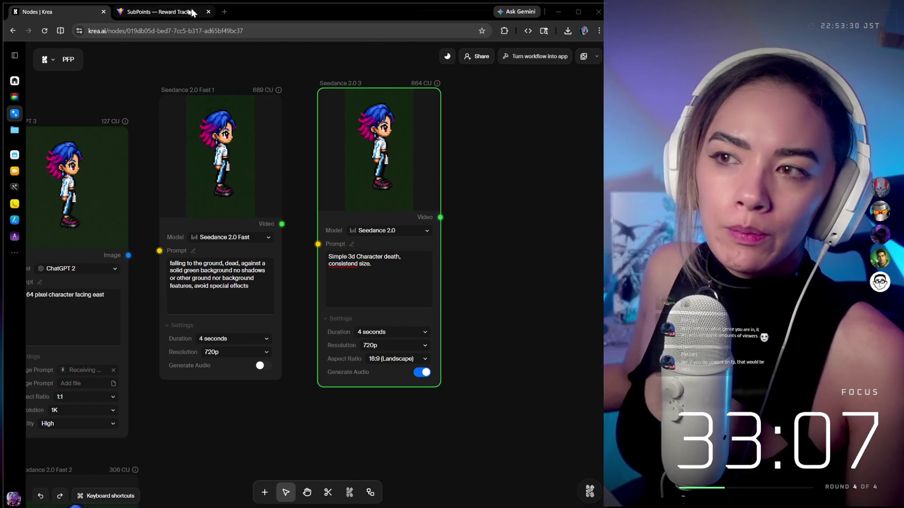
{"action": "mouse_move", "coordinate": [163, 16]}
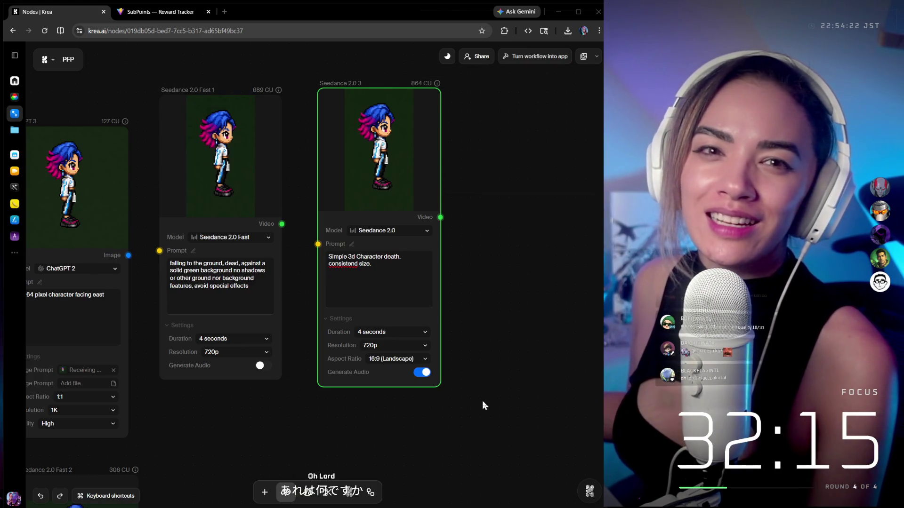
Correct 'consistend' to 'consistent' and add 'no cropping.' to the Seedance 2.0 prompt
{"action": "scroll", "coordinate": [488, 400], "scroll_direction": "down", "scroll_amount": 3}
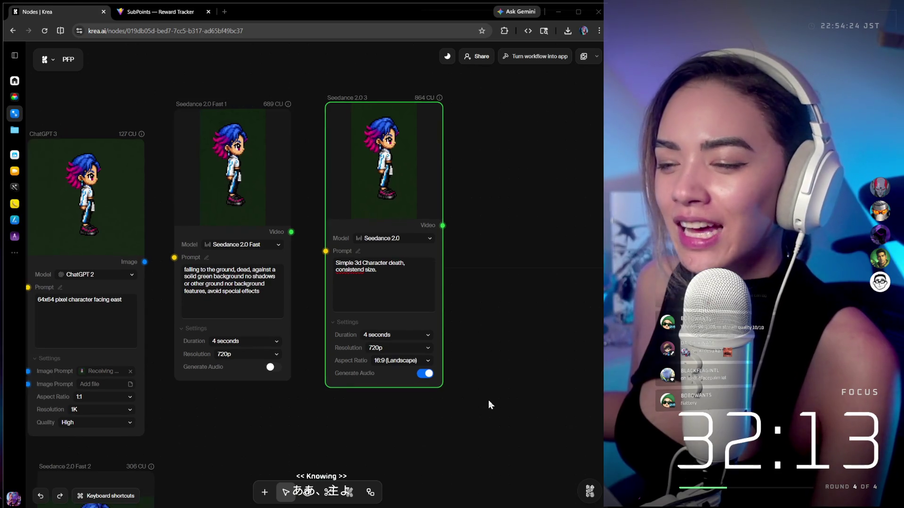
{"action": "mouse_move", "coordinate": [390, 204]}
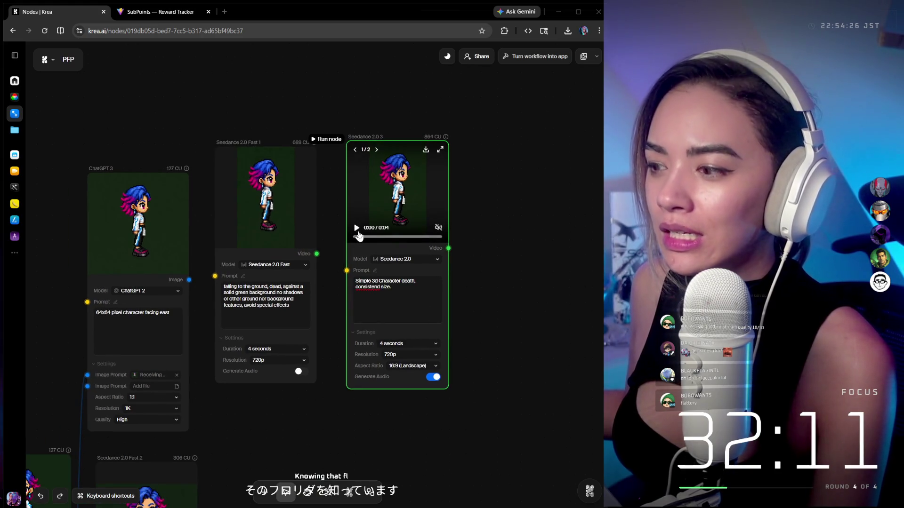
{"action": "left_click", "coordinate": [379, 286]}
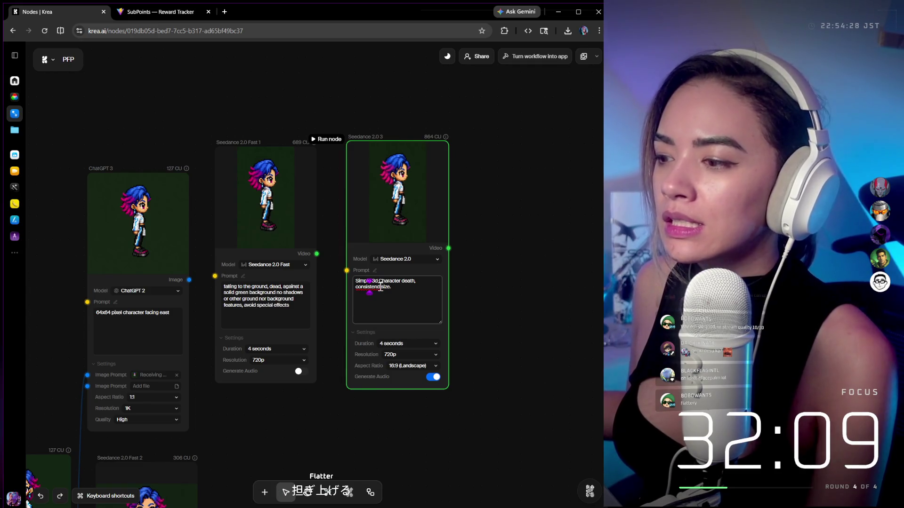
{"action": "key", "text": "BackSpace"}
{"action": "type", "text": "t"}
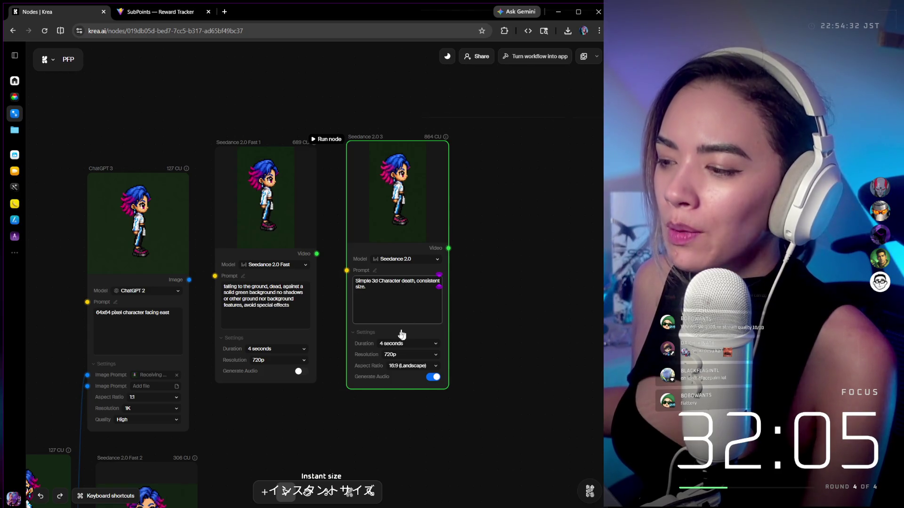
{"action": "left_click", "coordinate": [408, 292]}
{"action": "type", "text": ", no"}
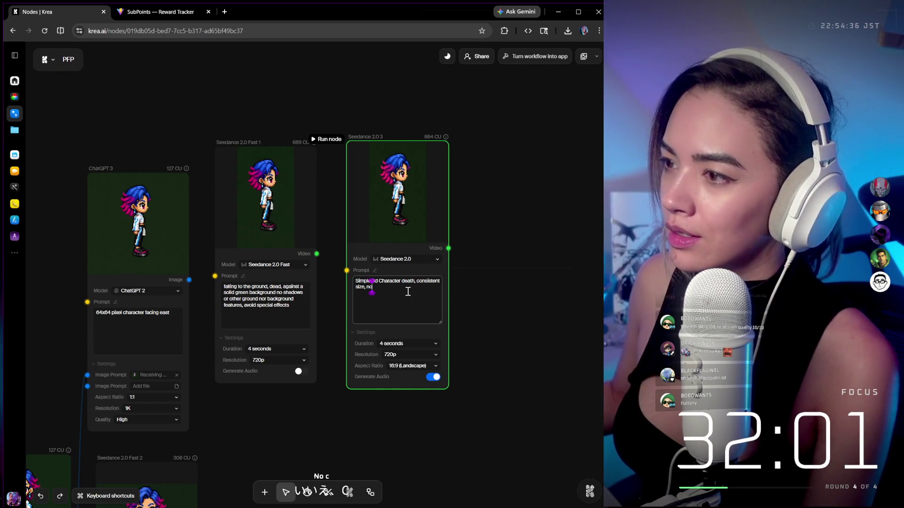
{"action": "type", "text": " cropping."}
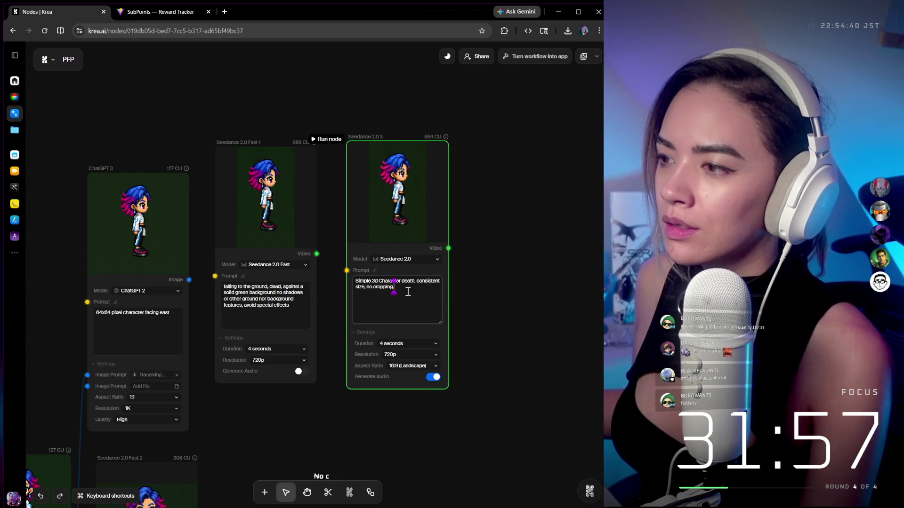
Raise the video resolution to 1080p, keeping the aspect ratio at 16:9 landscape
{"action": "mouse_move", "coordinate": [395, 177]}
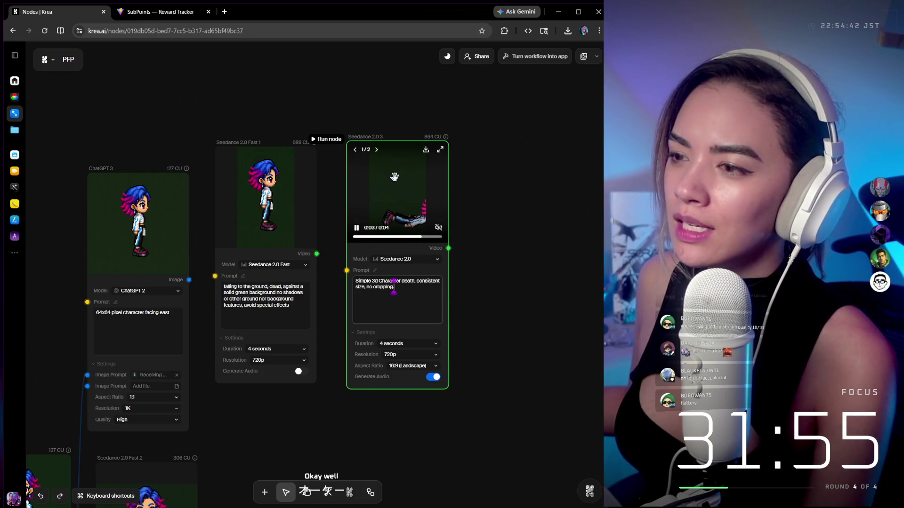
{"action": "mouse_move", "coordinate": [260, 175]}
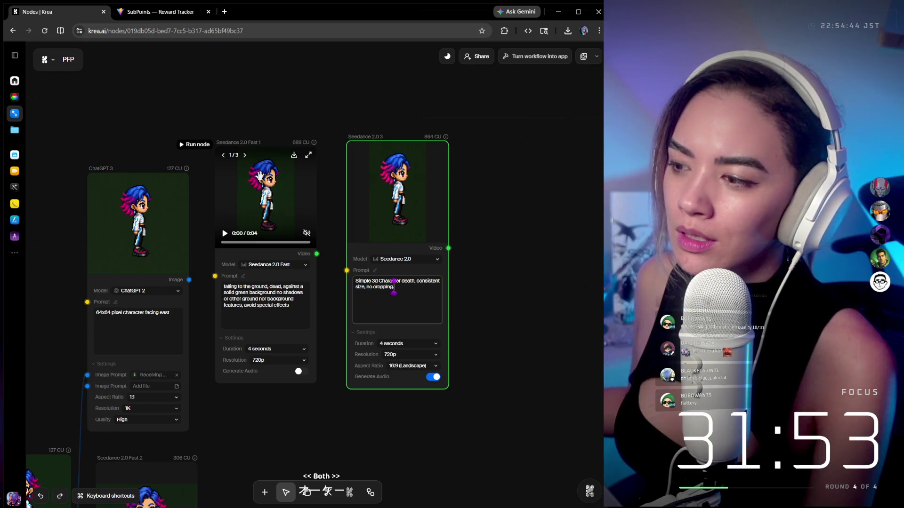
{"action": "left_click", "coordinate": [416, 357]}
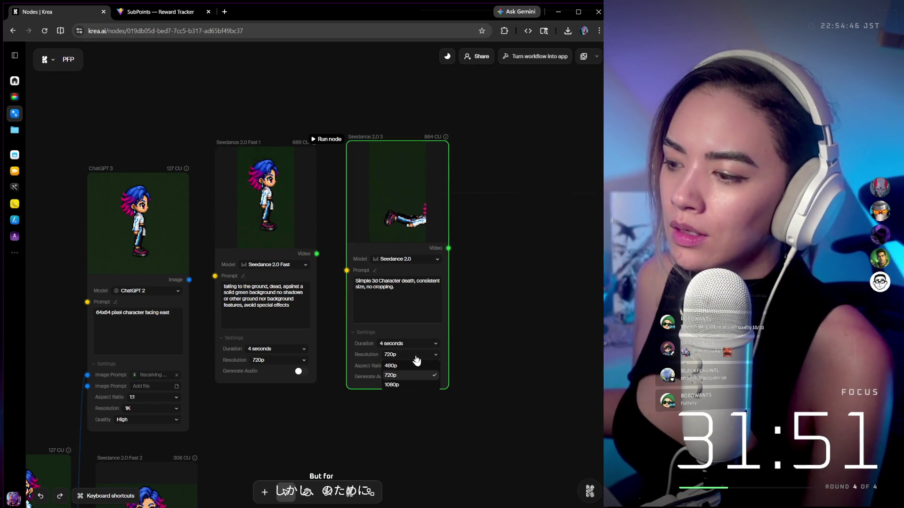
{"action": "left_click", "coordinate": [411, 384]}
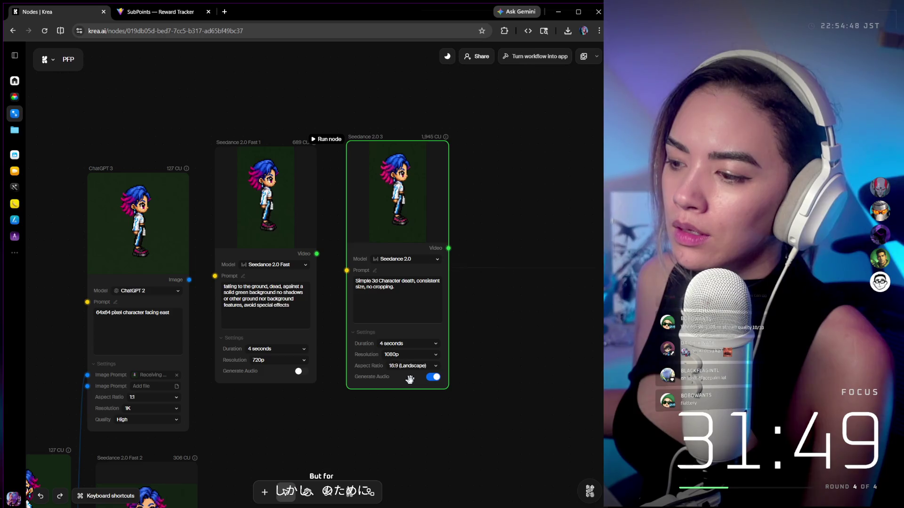
{"action": "left_click", "coordinate": [411, 366]}
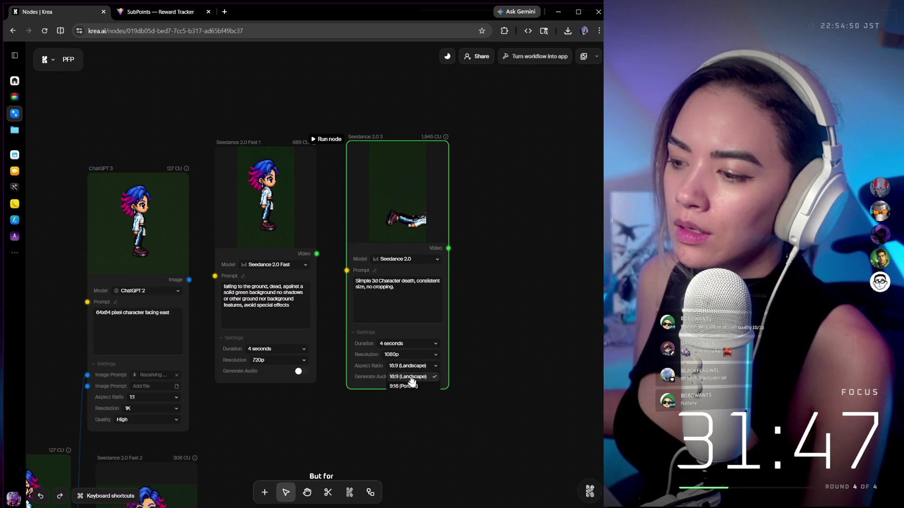
{"action": "left_click", "coordinate": [411, 378]}
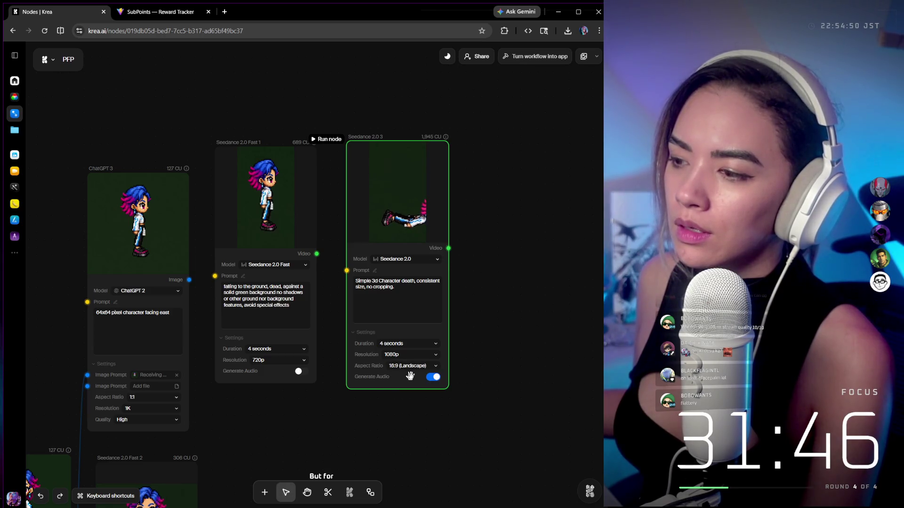
Rerun the Seedance 2.0 node at 1080p; it fails for lack of compute units
{"action": "left_click", "coordinate": [319, 141]}
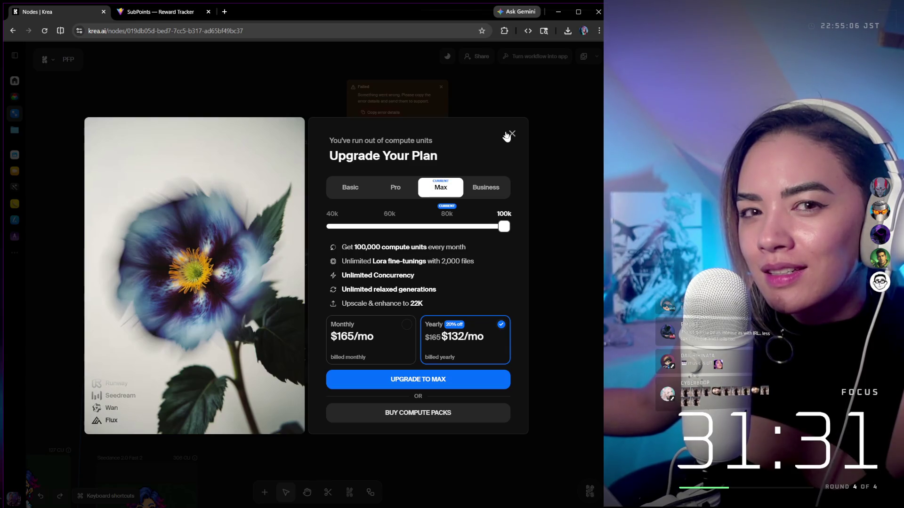
Close the Upgrade Your Plan dialog, leaving the Failed notice on the node canvas
{"action": "left_click", "coordinate": [507, 136]}
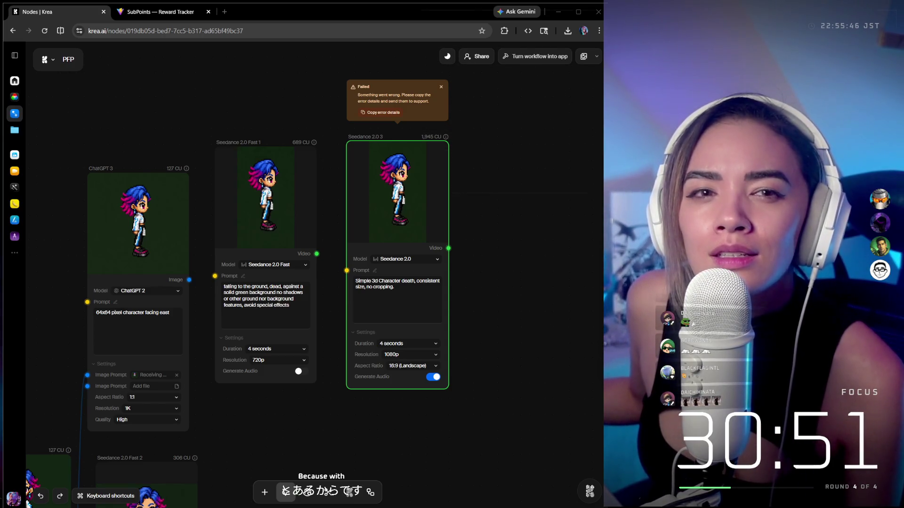
{"action": "mouse_move", "coordinate": [186, 137]}
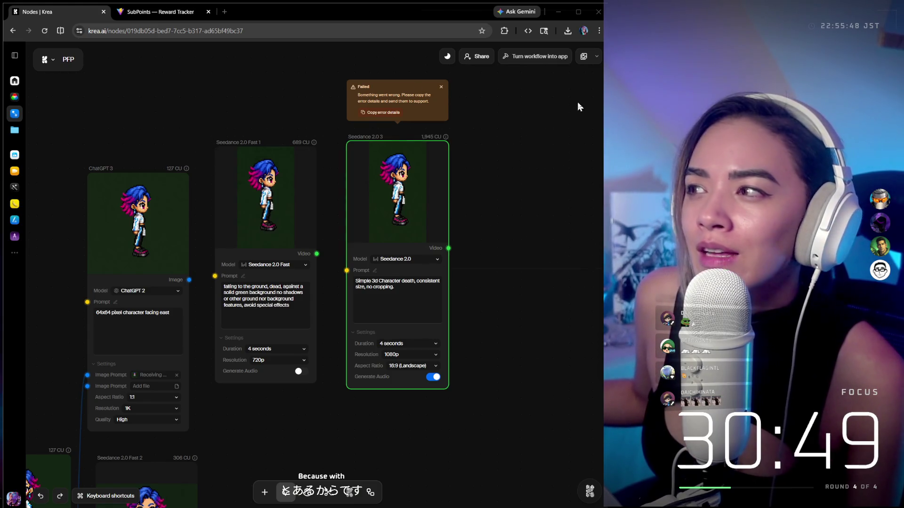
{"action": "mouse_move", "coordinate": [78, 417]}
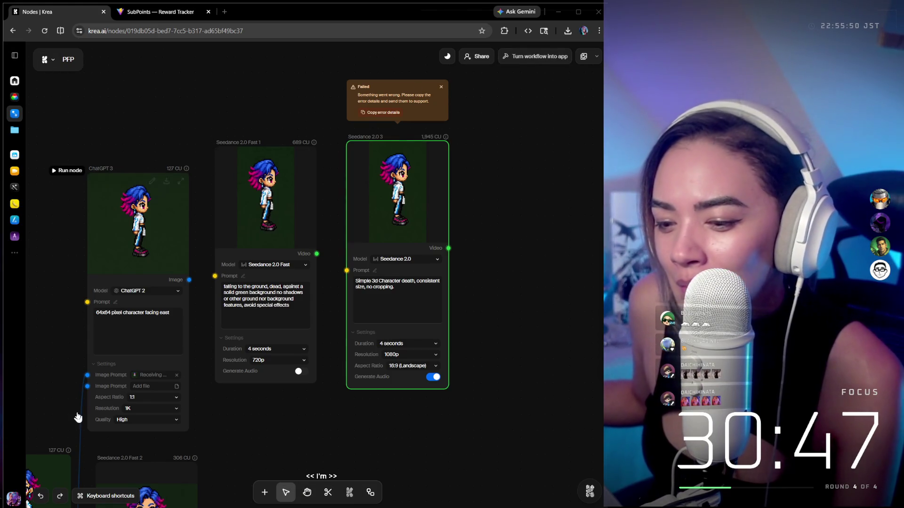
{"action": "left_click", "coordinate": [14, 500]}
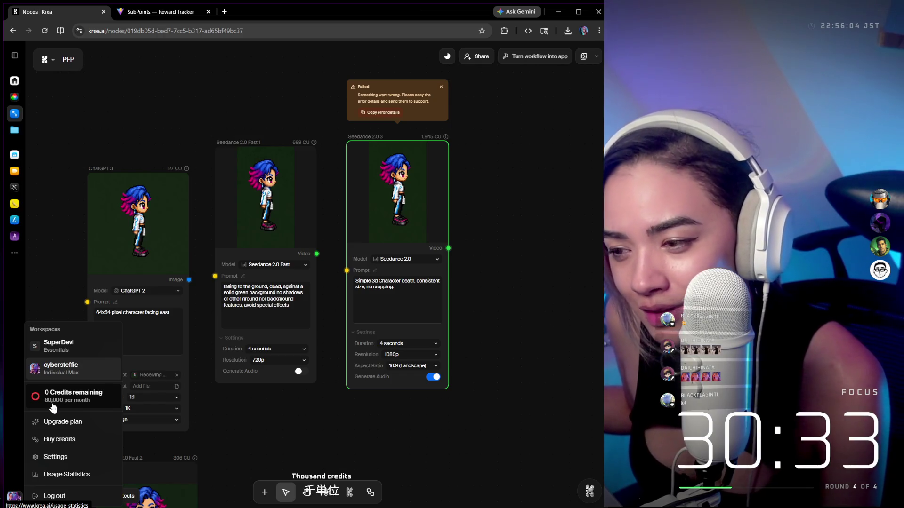
{"action": "left_click", "coordinate": [357, 461]}
Zoom out over the pixel-character node graph on the Krea canvas
{"action": "scroll", "coordinate": [418, 420], "scroll_direction": "down", "scroll_amount": 6}
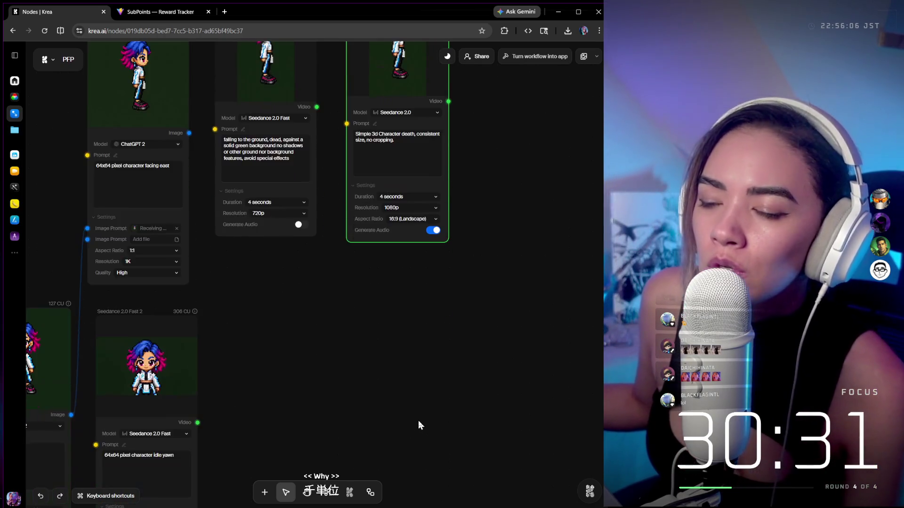
{"action": "scroll", "coordinate": [419, 395], "scroll_direction": "down", "scroll_amount": 5}
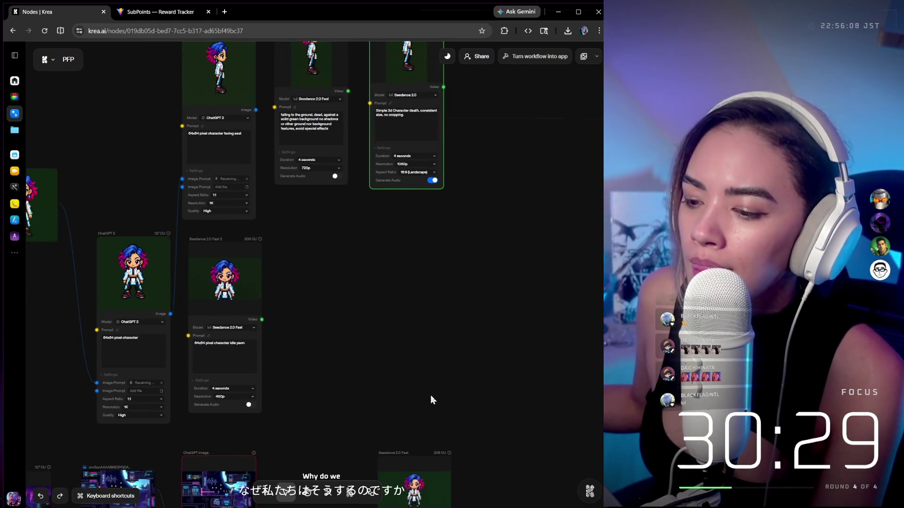
{"action": "scroll", "coordinate": [419, 395], "scroll_direction": "down", "scroll_amount": 3}
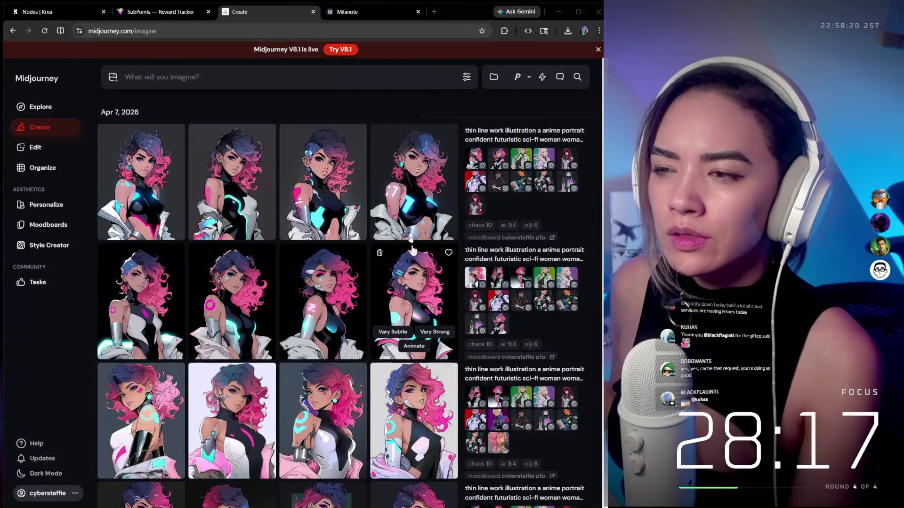
Enable personalization with the profile-picture and CYBERGENESIS moodboards, then open Rate More Images
{"action": "scroll", "coordinate": [408, 210], "scroll_direction": "down", "scroll_amount": 2}
{"action": "scroll", "coordinate": [408, 210], "scroll_direction": "down", "scroll_amount": 5}
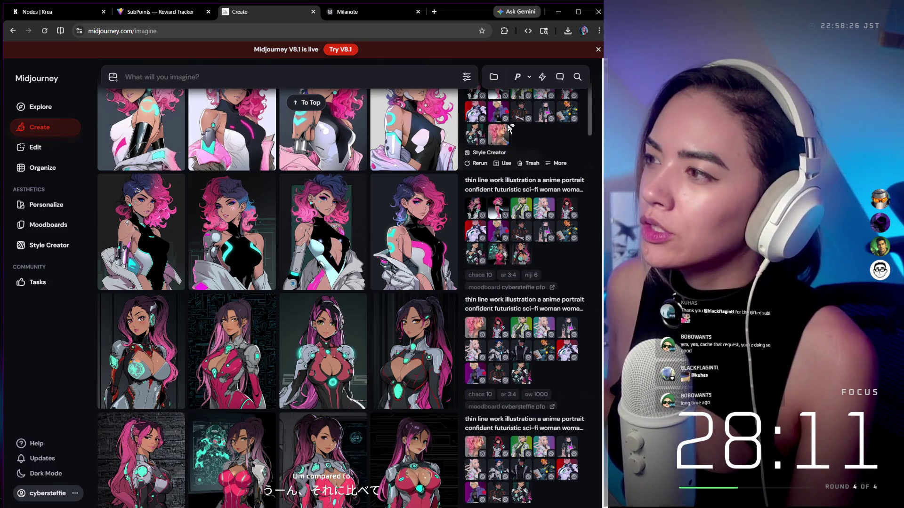
{"action": "scroll", "coordinate": [508, 127], "scroll_direction": "up", "scroll_amount": 7}
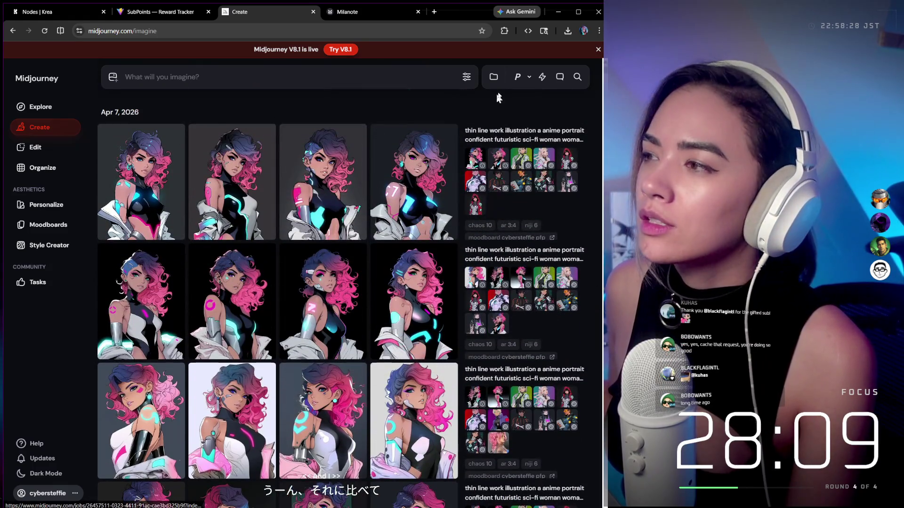
{"action": "left_click", "coordinate": [518, 80]}
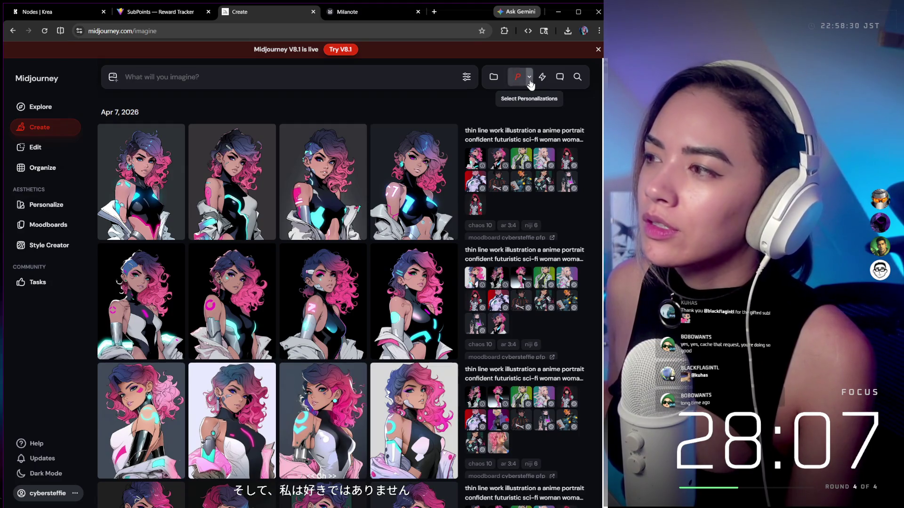
{"action": "left_click", "coordinate": [529, 77]}
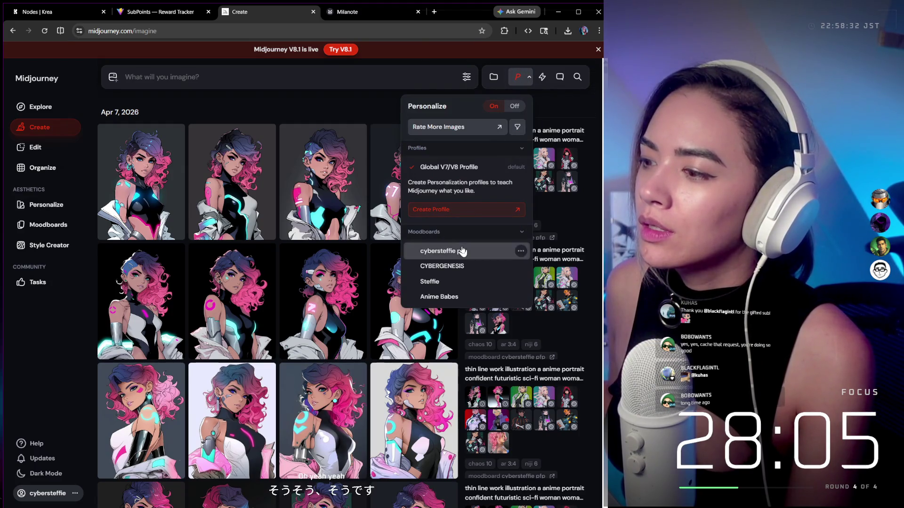
{"action": "left_click", "coordinate": [460, 251]}
{"action": "left_click", "coordinate": [460, 265]}
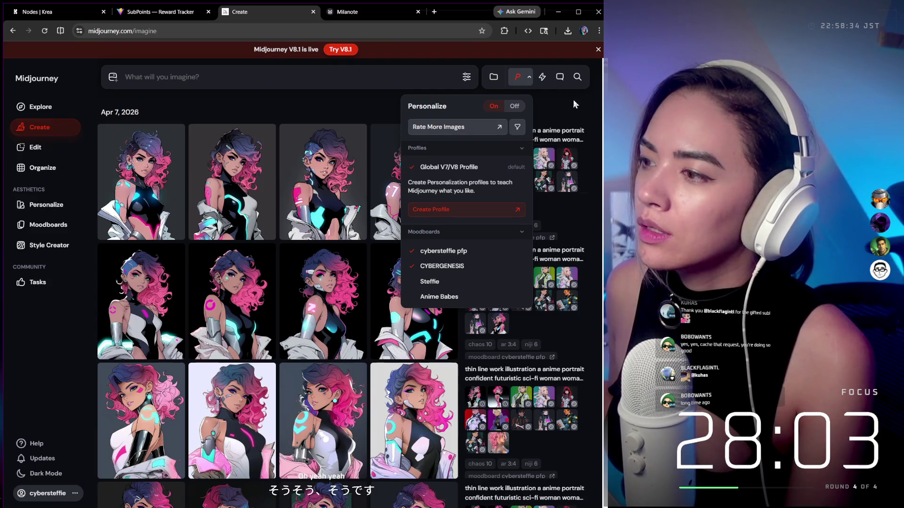
{"action": "left_click", "coordinate": [466, 127]}
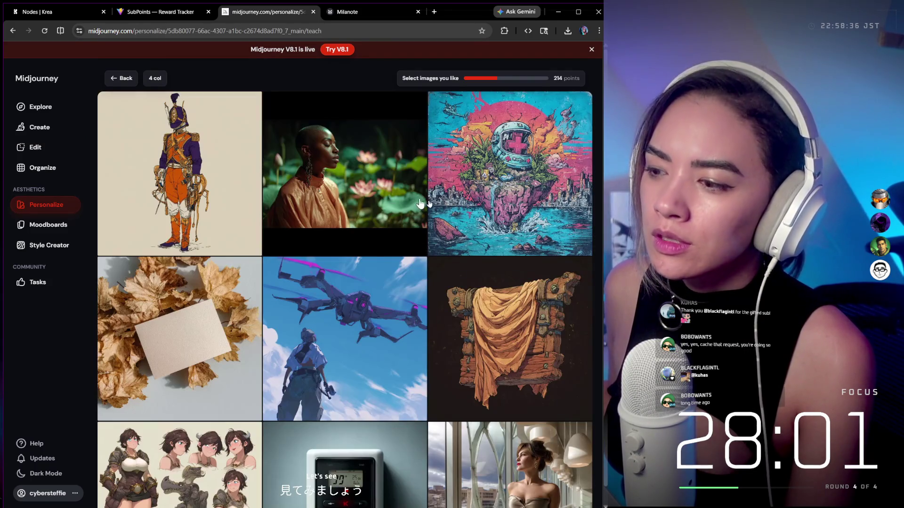
Like the drone, cherry-blossom cat and rock-giant battle images on the rating grid
{"action": "left_click", "coordinate": [367, 310]}
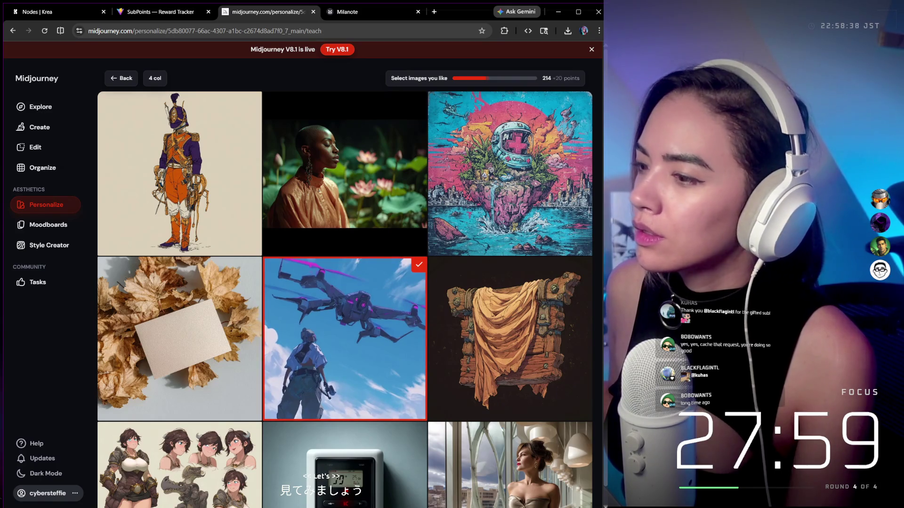
{"action": "scroll", "coordinate": [552, 179], "scroll_direction": "down", "scroll_amount": 2}
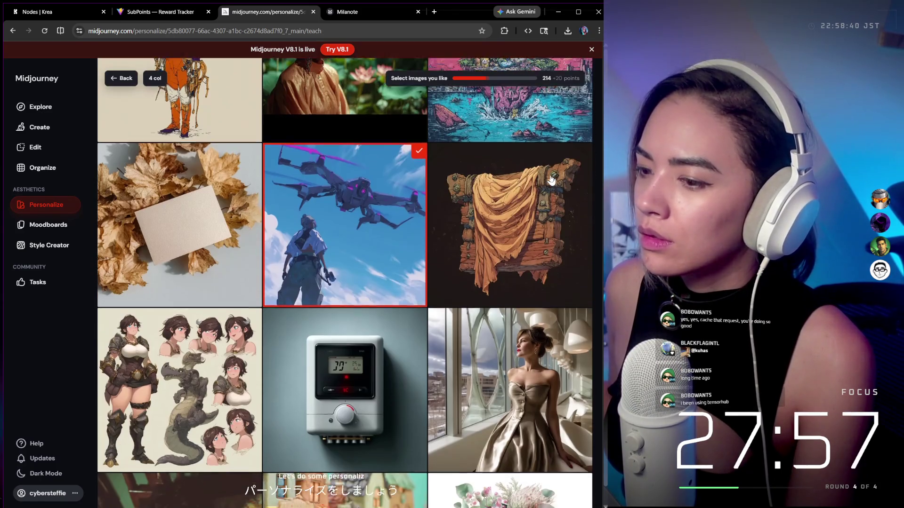
{"action": "scroll", "coordinate": [552, 179], "scroll_direction": "down", "scroll_amount": 5}
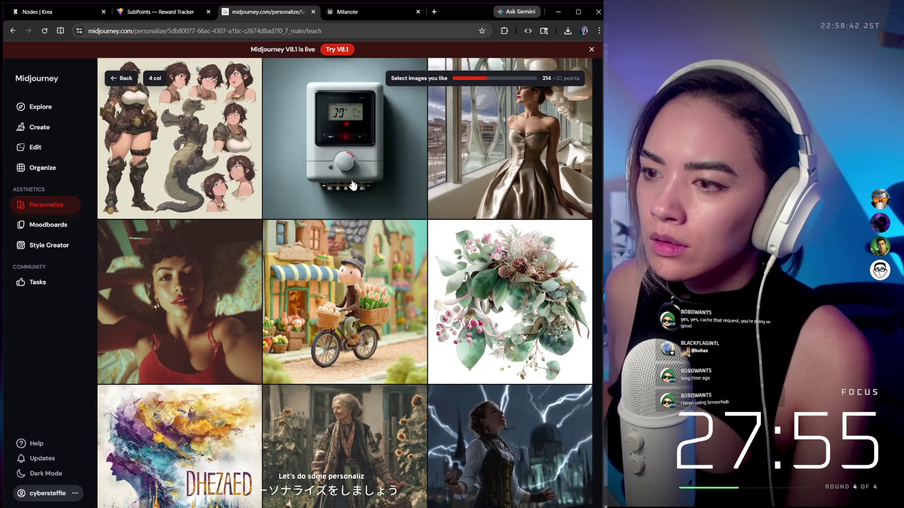
{"action": "scroll", "coordinate": [366, 190], "scroll_direction": "down", "scroll_amount": 5}
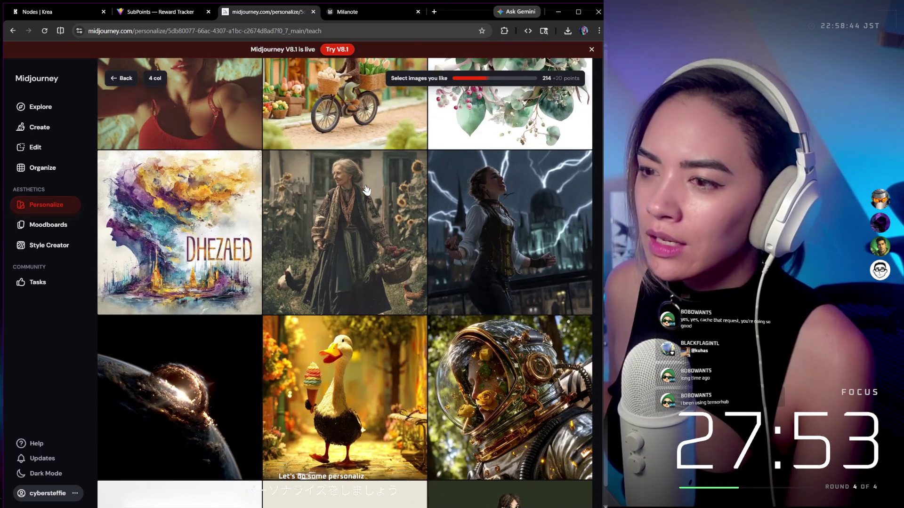
{"action": "scroll", "coordinate": [366, 189], "scroll_direction": "down", "scroll_amount": 10}
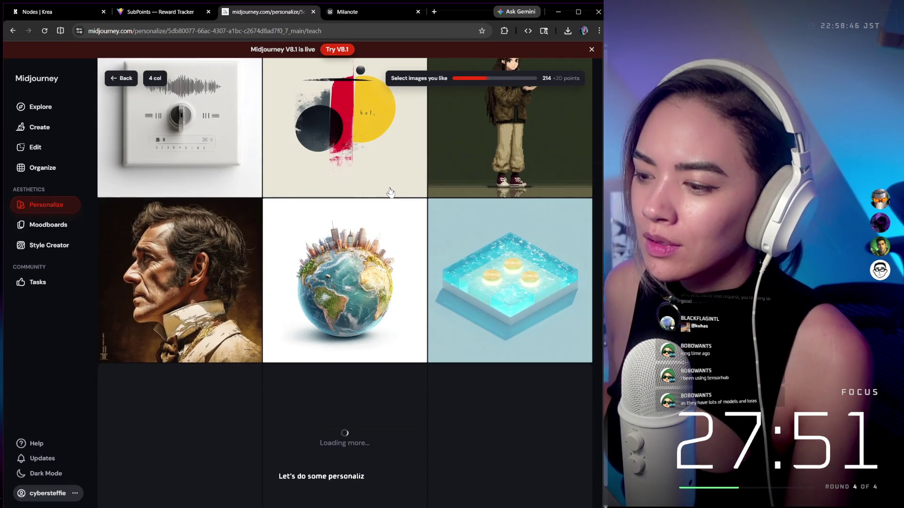
{"action": "scroll", "coordinate": [390, 191], "scroll_direction": "down", "scroll_amount": 5}
{"action": "left_click", "coordinate": [408, 215]}
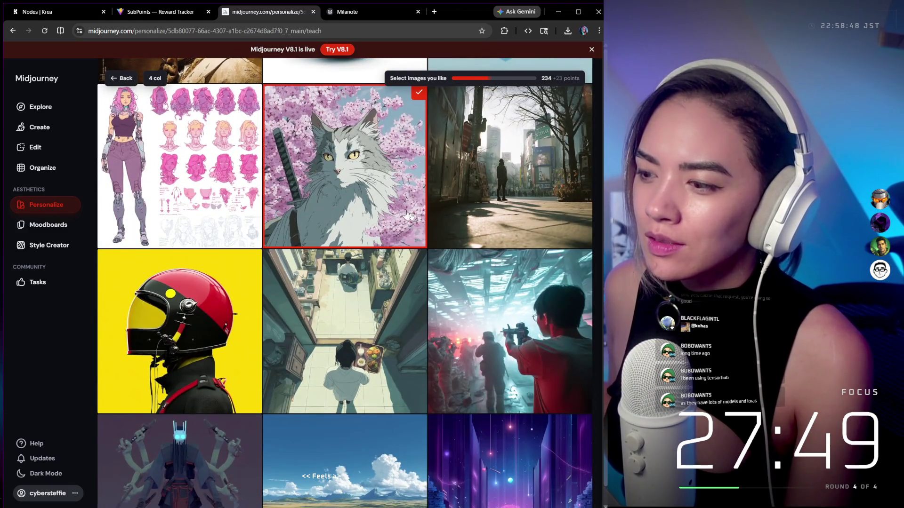
{"action": "scroll", "coordinate": [440, 231], "scroll_direction": "down", "scroll_amount": 2}
{"action": "scroll", "coordinate": [489, 217], "scroll_direction": "down", "scroll_amount": 3}
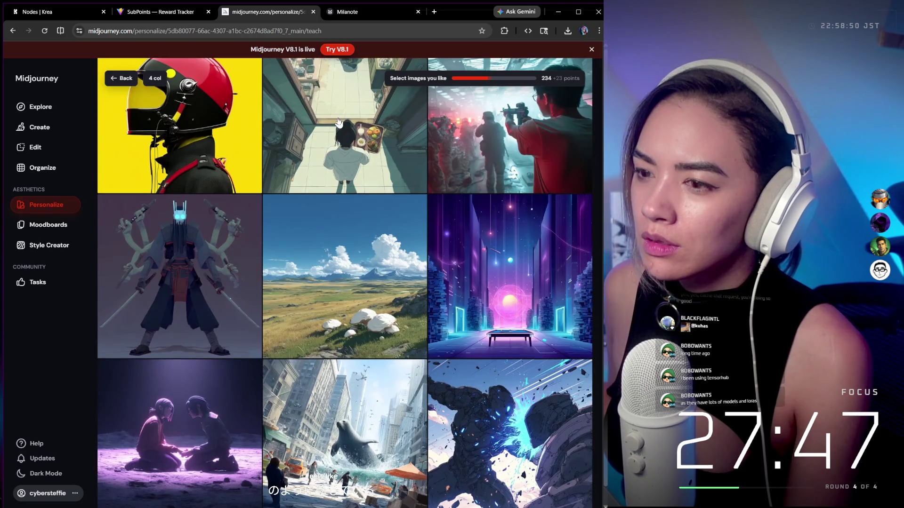
{"action": "left_click", "coordinate": [516, 404]}
Like the purple-lit portrait, white-suit figure, white-shirt woman, curly-haired girl with cat and strawberry cake images
{"action": "scroll", "coordinate": [516, 404], "scroll_direction": "down", "scroll_amount": 5}
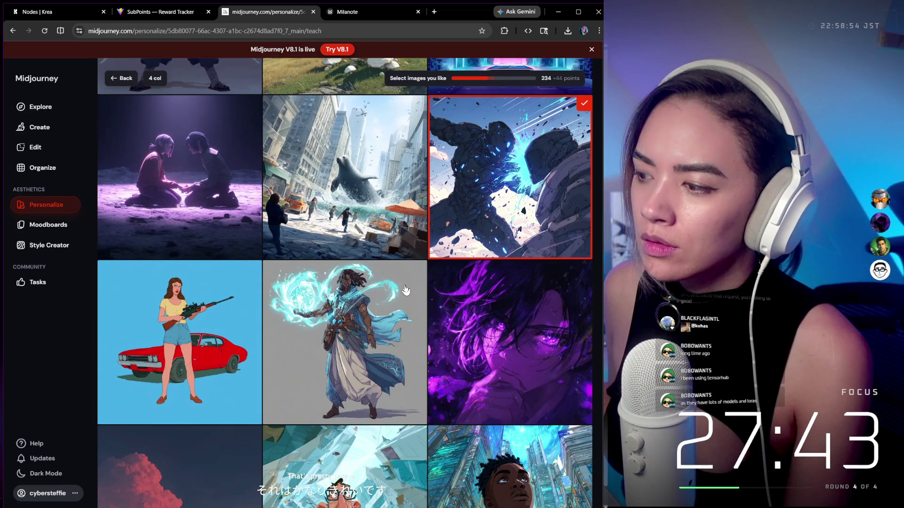
{"action": "scroll", "coordinate": [406, 290], "scroll_direction": "down", "scroll_amount": 3}
{"action": "left_click", "coordinate": [493, 239]}
{"action": "scroll", "coordinate": [490, 255], "scroll_direction": "down", "scroll_amount": 10}
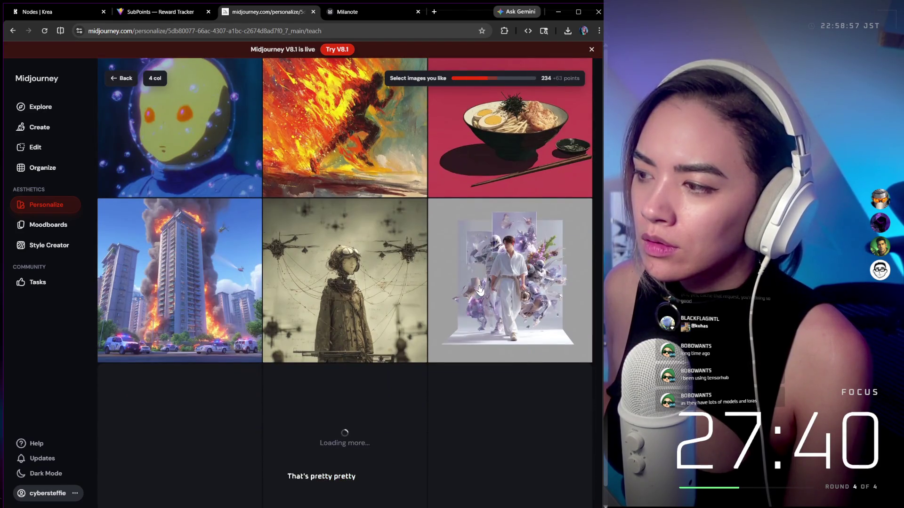
{"action": "left_click", "coordinate": [480, 290]}
{"action": "scroll", "coordinate": [466, 287], "scroll_direction": "down", "scroll_amount": 5}
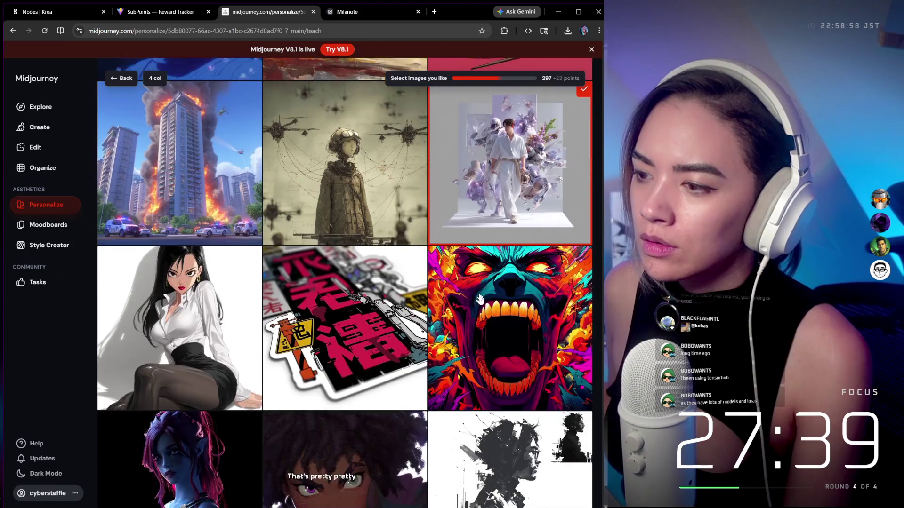
{"action": "left_click", "coordinate": [211, 248]}
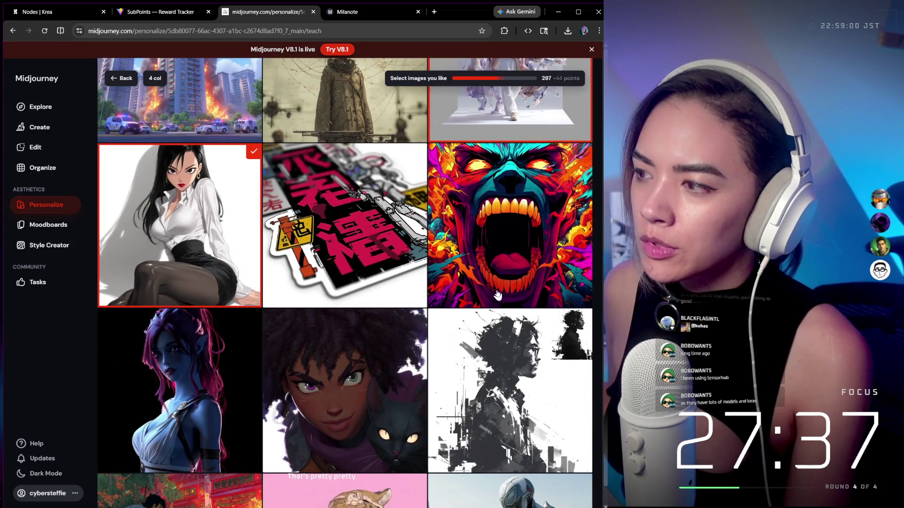
{"action": "scroll", "coordinate": [211, 249], "scroll_direction": "down", "scroll_amount": 5}
{"action": "left_click", "coordinate": [392, 185]}
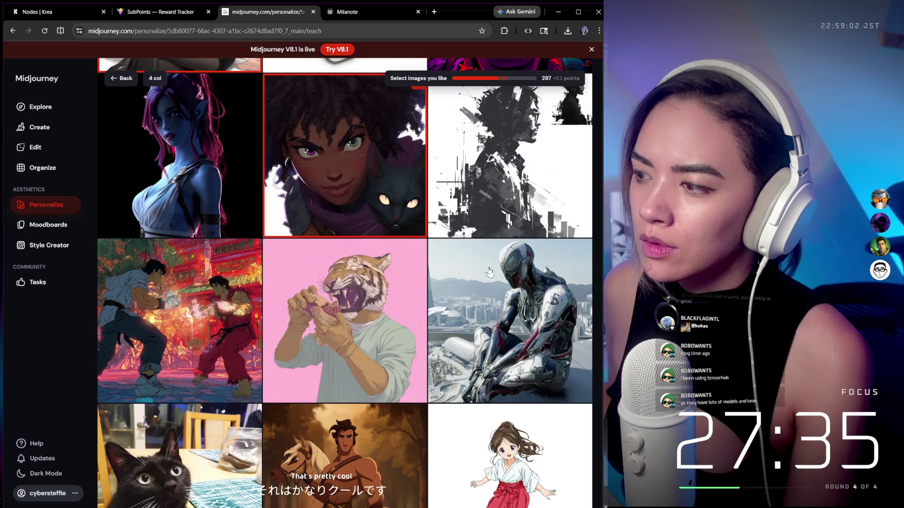
{"action": "scroll", "coordinate": [490, 272], "scroll_direction": "down", "scroll_amount": 5}
{"action": "scroll", "coordinate": [490, 272], "scroll_direction": "down", "scroll_amount": 2}
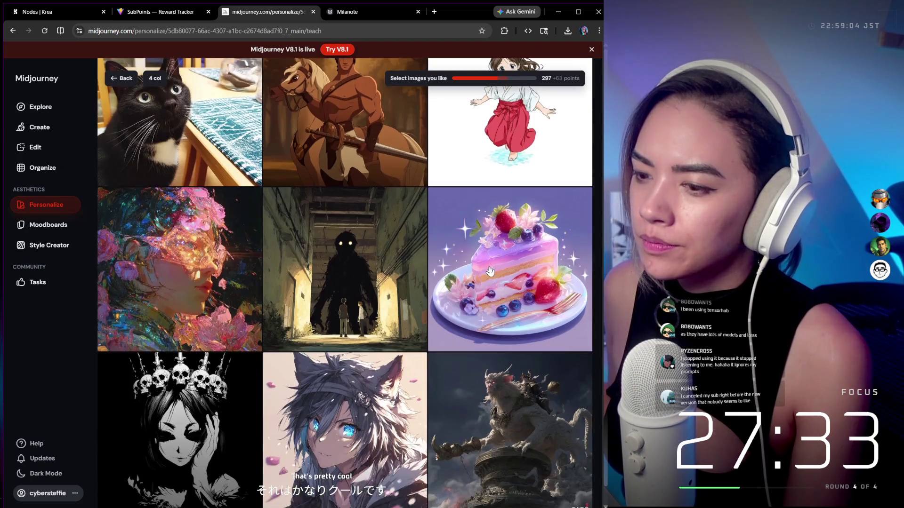
{"action": "left_click", "coordinate": [501, 197]}
{"action": "scroll", "coordinate": [500, 198], "scroll_direction": "down", "scroll_amount": 4}
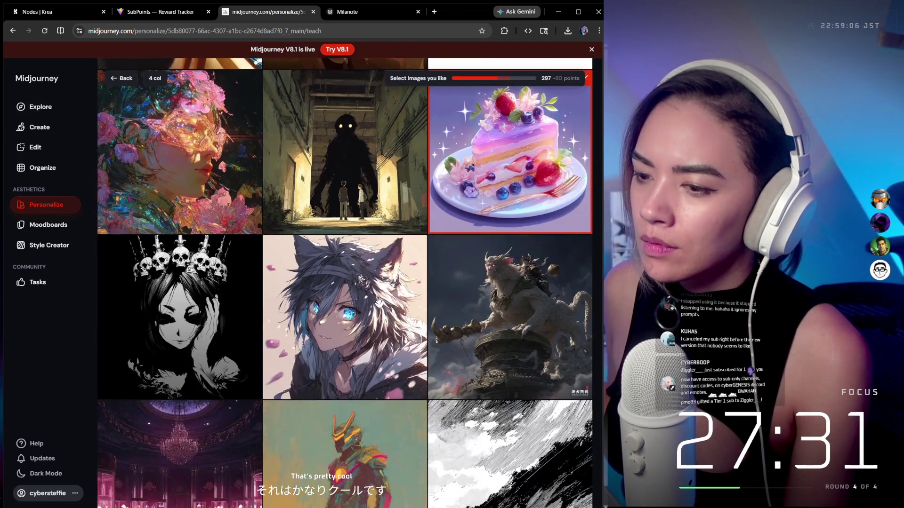
{"action": "left_click", "coordinate": [391, 291]}
{"action": "scroll", "coordinate": [391, 290], "scroll_direction": "down", "scroll_amount": 6}
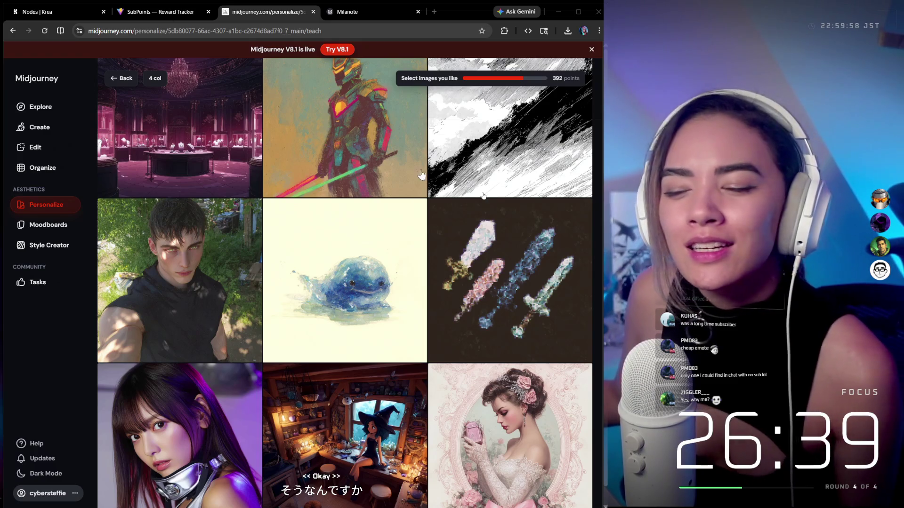
{"action": "scroll", "coordinate": [381, 217], "scroll_direction": "down", "scroll_amount": 5}
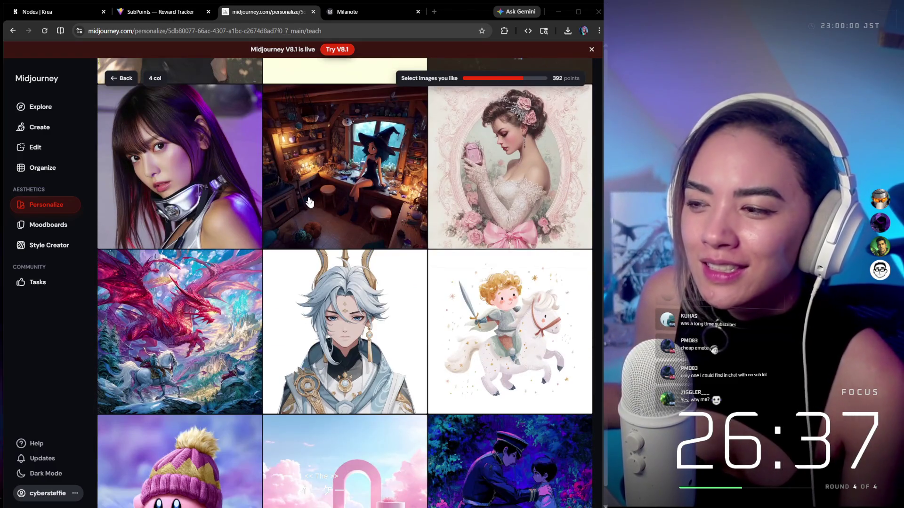
{"action": "scroll", "coordinate": [480, 200], "scroll_direction": "down", "scroll_amount": 3}
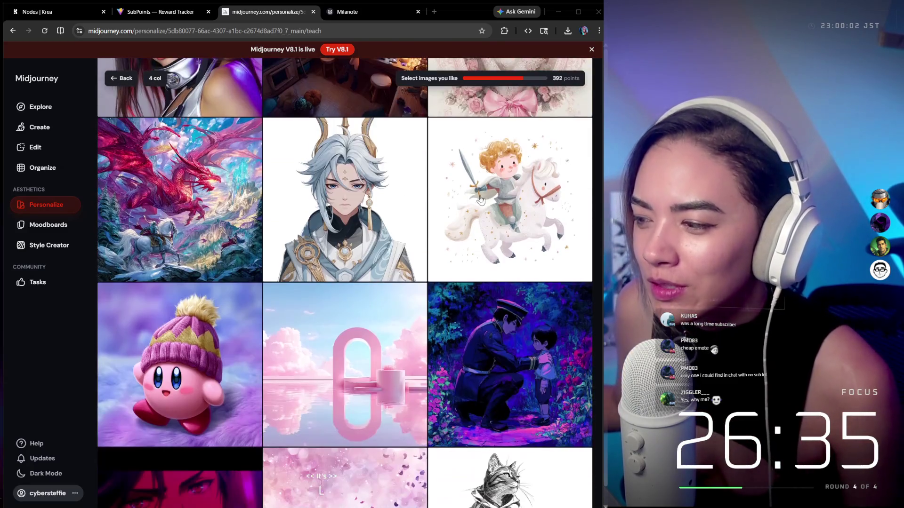
{"action": "scroll", "coordinate": [480, 200], "scroll_direction": "down", "scroll_amount": 8}
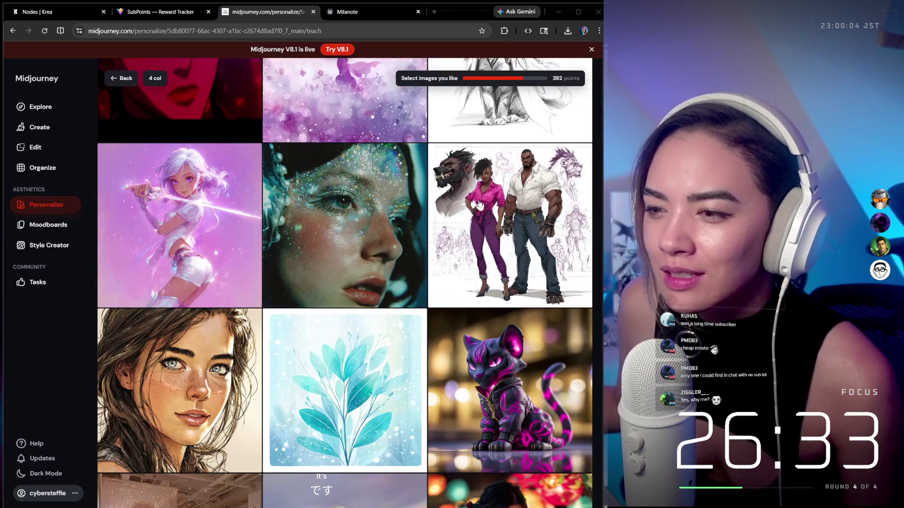
{"action": "left_click", "coordinate": [210, 229]}
{"action": "scroll", "coordinate": [330, 264], "scroll_direction": "down", "scroll_amount": 5}
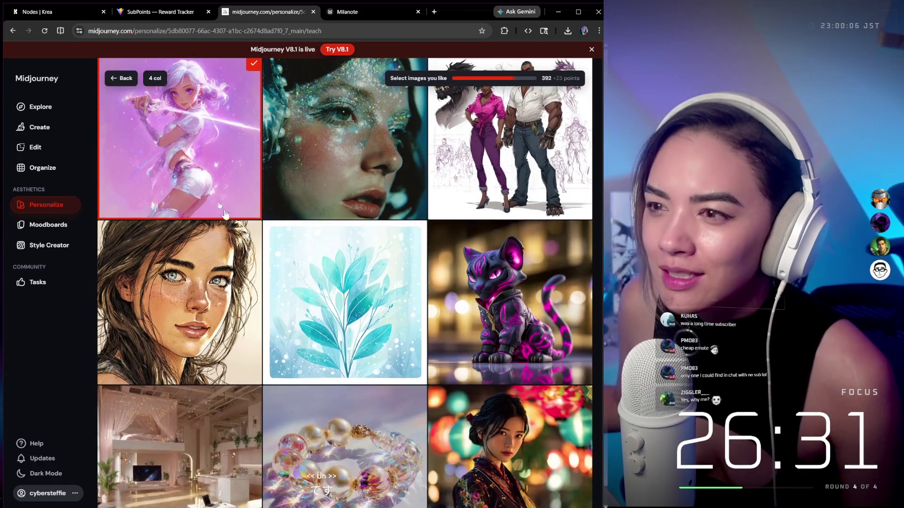
{"action": "scroll", "coordinate": [437, 303], "scroll_direction": "down", "scroll_amount": 3}
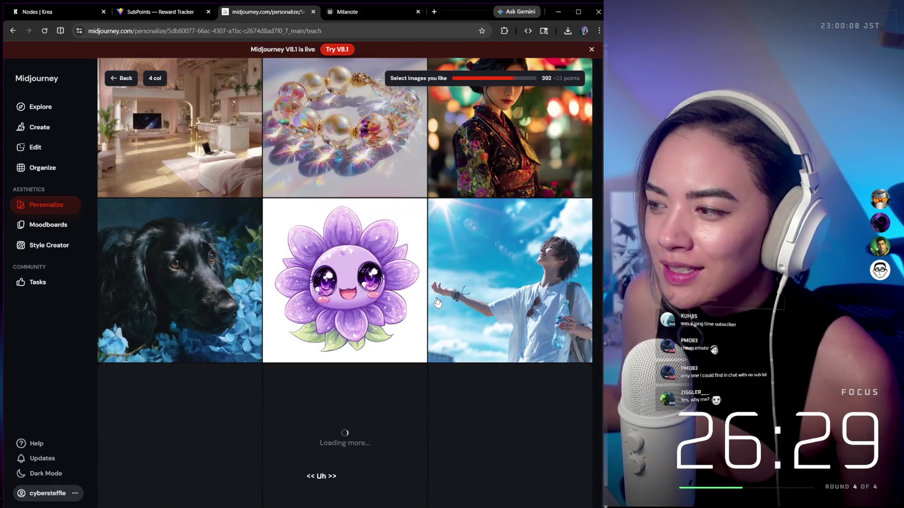
{"action": "scroll", "coordinate": [438, 302], "scroll_direction": "down", "scroll_amount": 4}
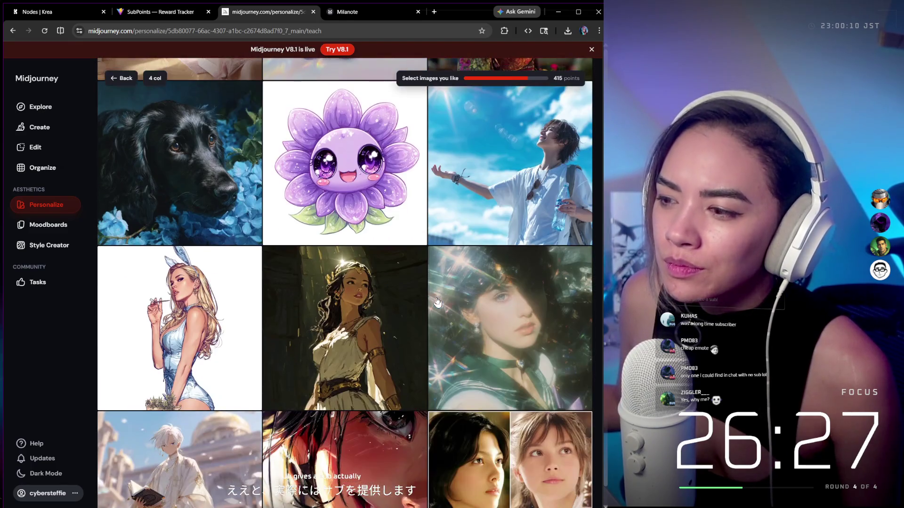
Like the warrior woman, red-dress woman, cat-girl and red dragon fan images
{"action": "left_click", "coordinate": [377, 259]}
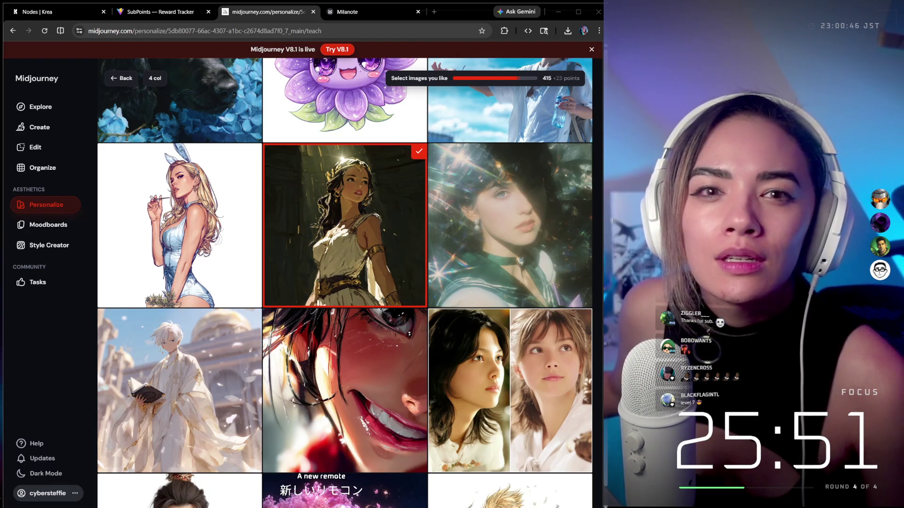
{"action": "scroll", "coordinate": [390, 221], "scroll_direction": "down", "scroll_amount": 9}
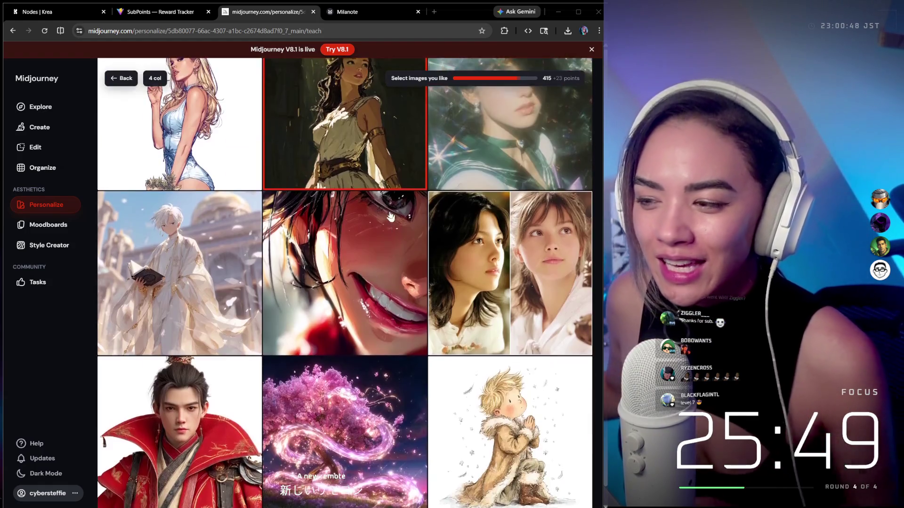
{"action": "scroll", "coordinate": [501, 229], "scroll_direction": "down", "scroll_amount": 6}
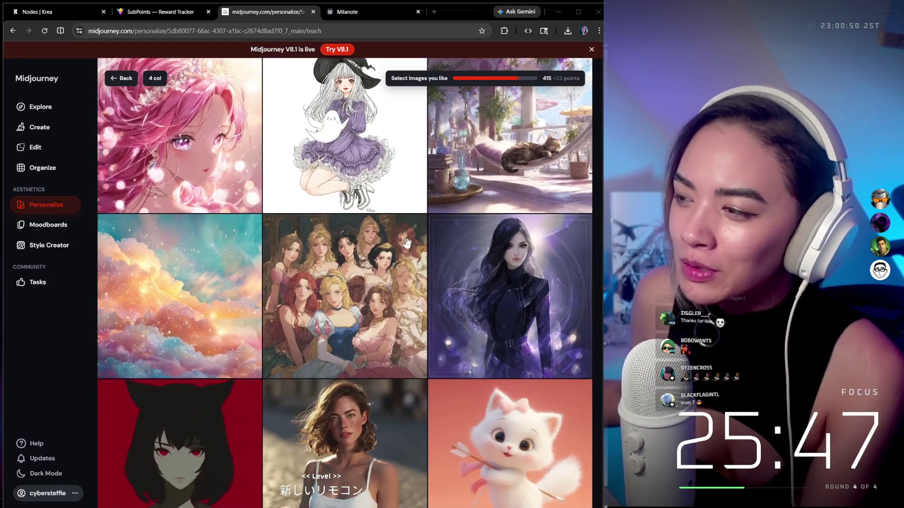
{"action": "scroll", "coordinate": [500, 230], "scroll_direction": "down", "scroll_amount": 8}
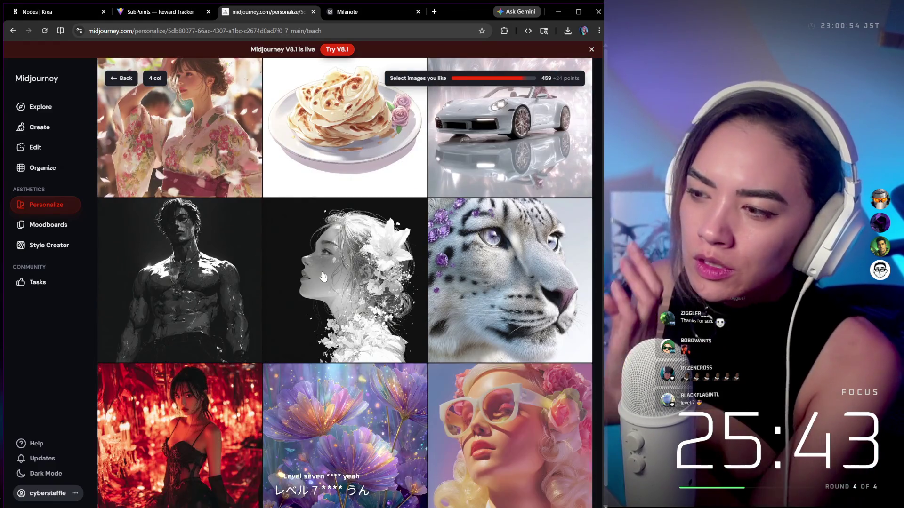
{"action": "scroll", "coordinate": [357, 269], "scroll_direction": "down", "scroll_amount": 3}
{"action": "left_click", "coordinate": [206, 280]}
{"action": "scroll", "coordinate": [248, 267], "scroll_direction": "down", "scroll_amount": 6}
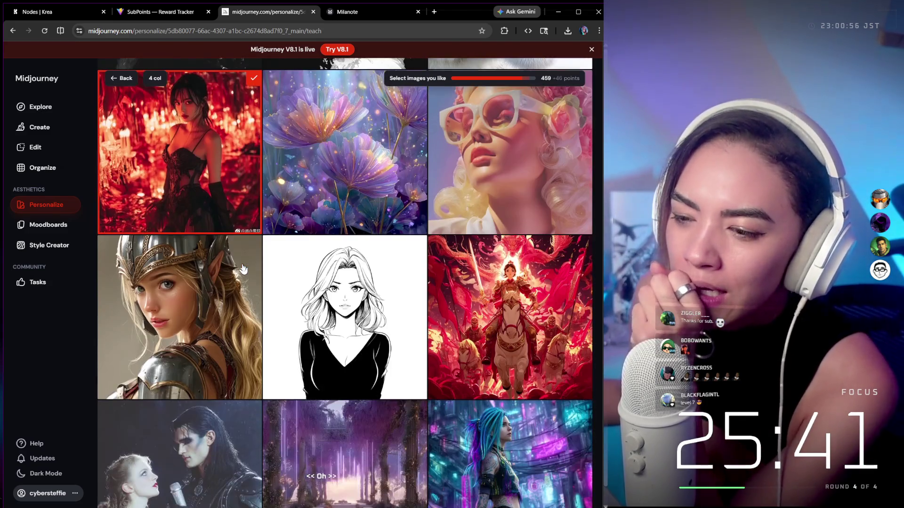
{"action": "scroll", "coordinate": [554, 313], "scroll_direction": "down", "scroll_amount": 3}
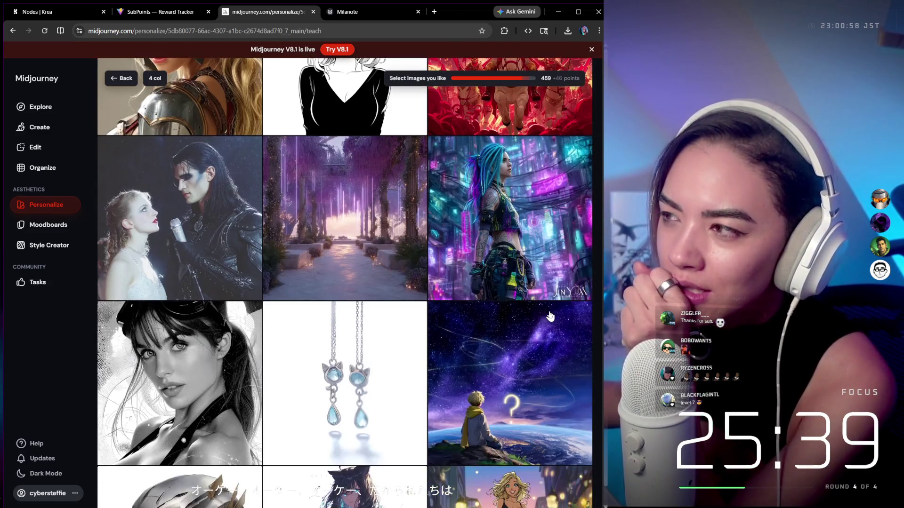
{"action": "scroll", "coordinate": [550, 315], "scroll_direction": "down", "scroll_amount": 3}
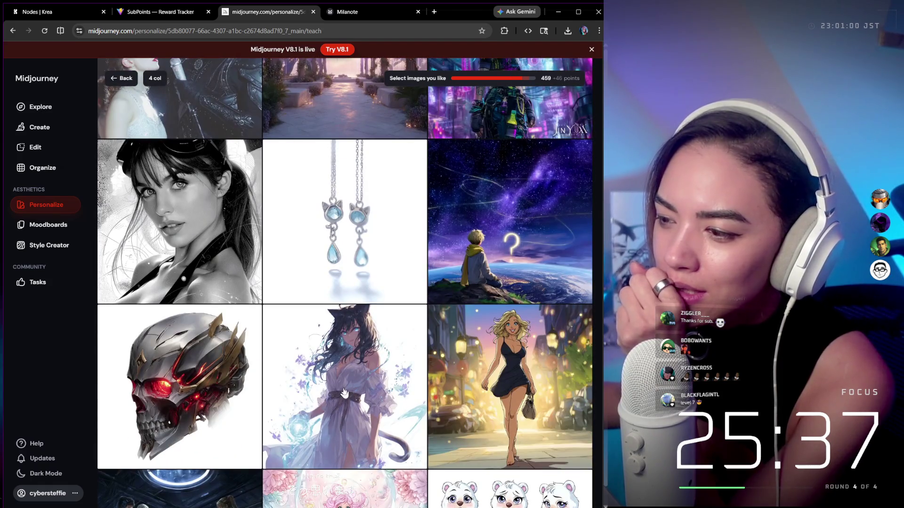
{"action": "left_click", "coordinate": [344, 393]}
{"action": "scroll", "coordinate": [443, 333], "scroll_direction": "down", "scroll_amount": 8}
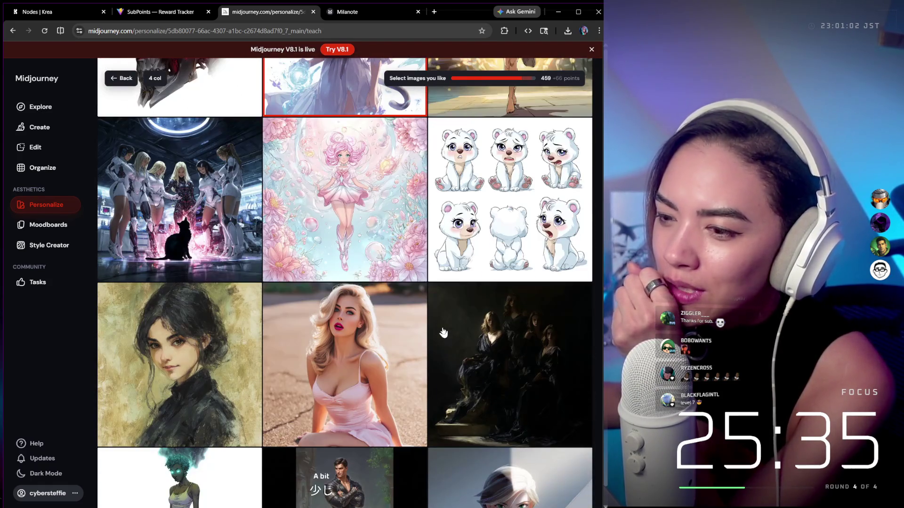
{"action": "scroll", "coordinate": [443, 333], "scroll_direction": "down", "scroll_amount": 5}
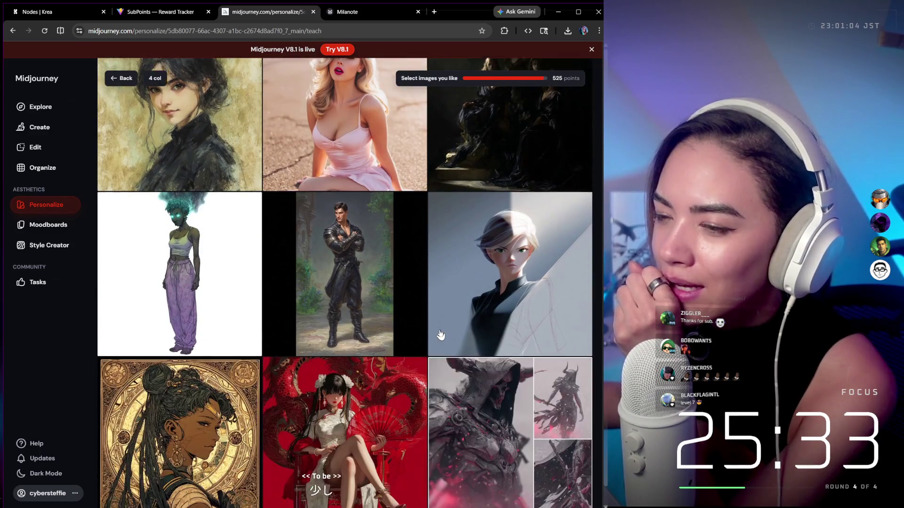
{"action": "scroll", "coordinate": [440, 335], "scroll_direction": "down", "scroll_amount": 2}
{"action": "left_click", "coordinate": [400, 320]}
Like six more images, ending with the holographic figure, reaching 548 points
{"action": "scroll", "coordinate": [399, 320], "scroll_direction": "down", "scroll_amount": 2}
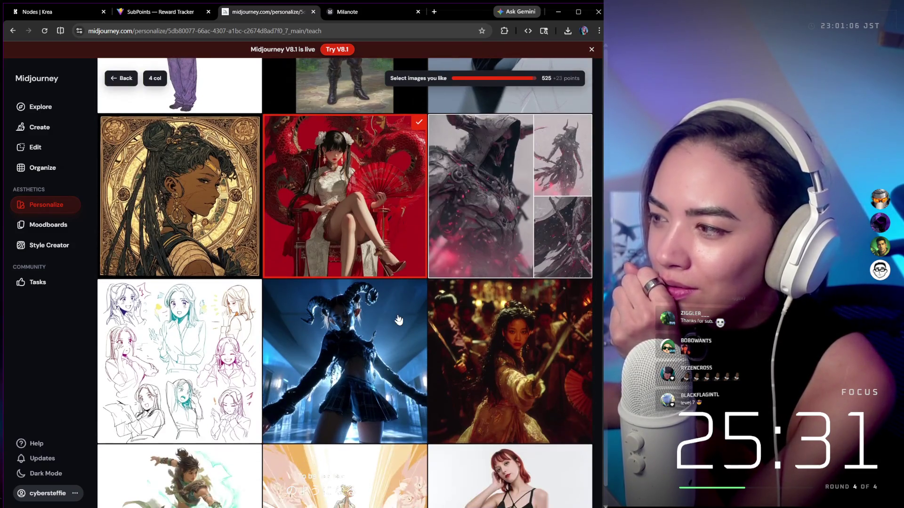
{"action": "scroll", "coordinate": [398, 320], "scroll_direction": "down", "scroll_amount": 1}
{"action": "scroll", "coordinate": [399, 320], "scroll_direction": "down", "scroll_amount": 2}
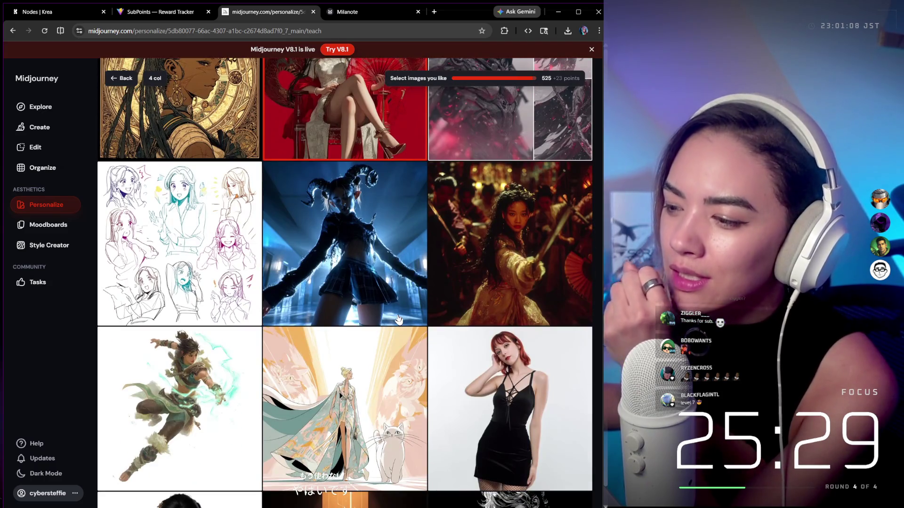
{"action": "scroll", "coordinate": [398, 319], "scroll_direction": "down", "scroll_amount": 2}
{"action": "scroll", "coordinate": [398, 320], "scroll_direction": "down", "scroll_amount": 2}
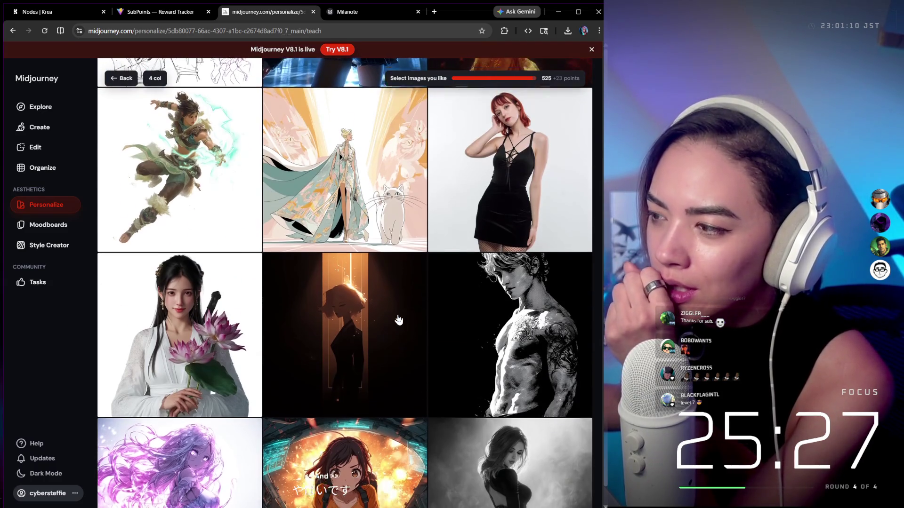
{"action": "scroll", "coordinate": [398, 320], "scroll_direction": "down", "scroll_amount": 2}
{"action": "scroll", "coordinate": [398, 321], "scroll_direction": "down", "scroll_amount": 2}
{"action": "scroll", "coordinate": [398, 322], "scroll_direction": "down", "scroll_amount": 5}
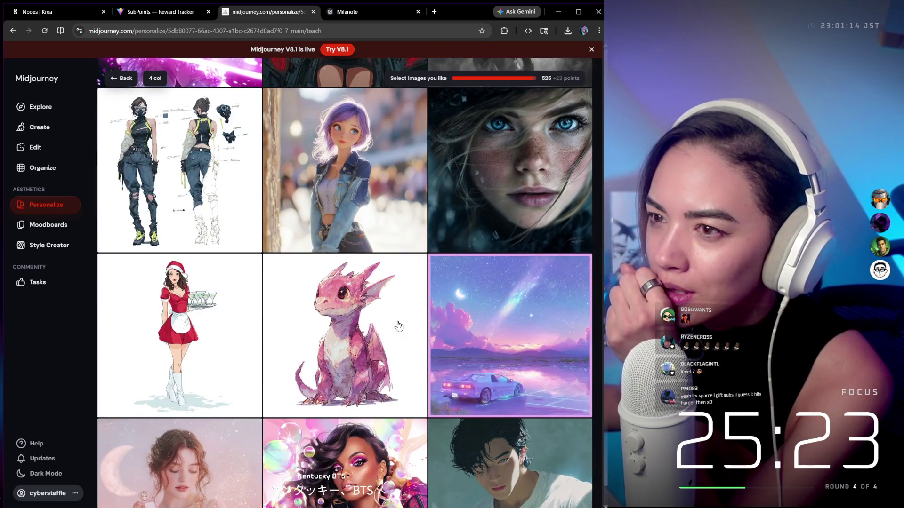
{"action": "left_click", "coordinate": [399, 326]}
{"action": "scroll", "coordinate": [399, 325], "scroll_direction": "down", "scroll_amount": 4}
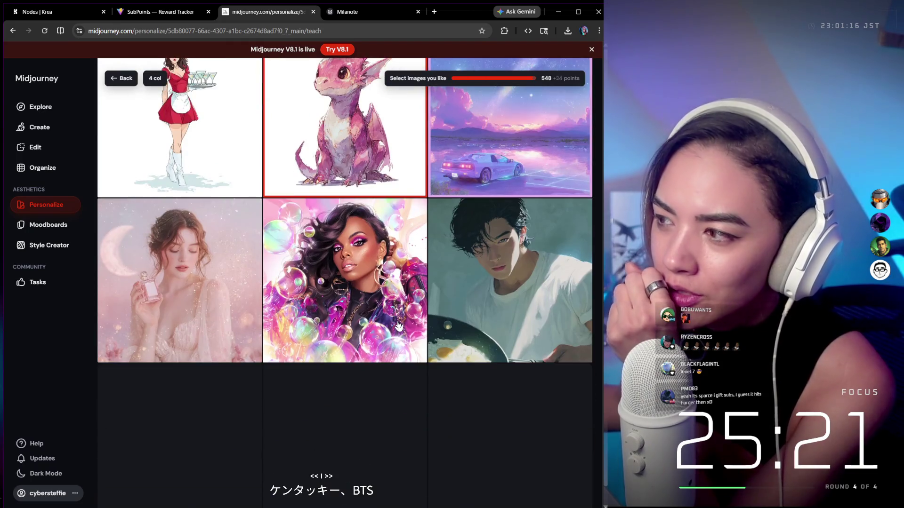
{"action": "left_click", "coordinate": [440, 322]}
{"action": "scroll", "coordinate": [440, 322], "scroll_direction": "down", "scroll_amount": 5}
{"action": "left_click", "coordinate": [440, 322]}
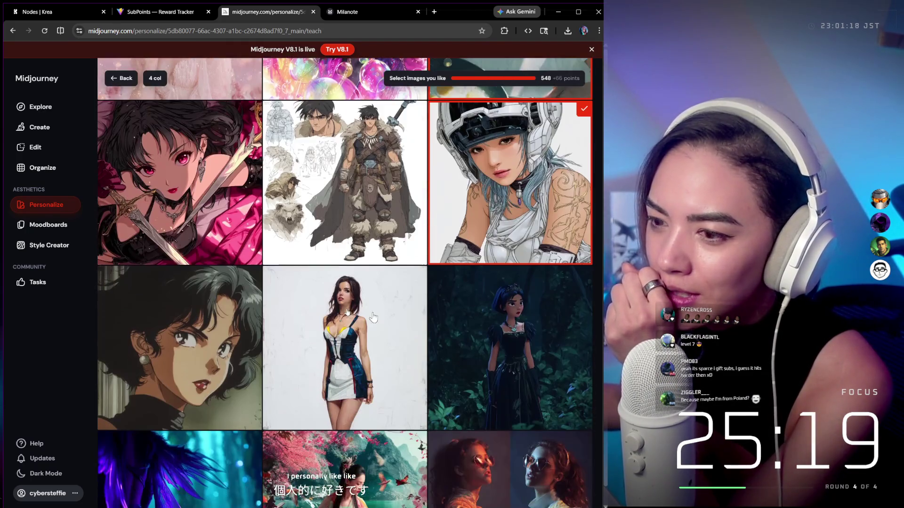
{"action": "left_click", "coordinate": [224, 224]}
{"action": "scroll", "coordinate": [198, 195], "scroll_direction": "down", "scroll_amount": 3}
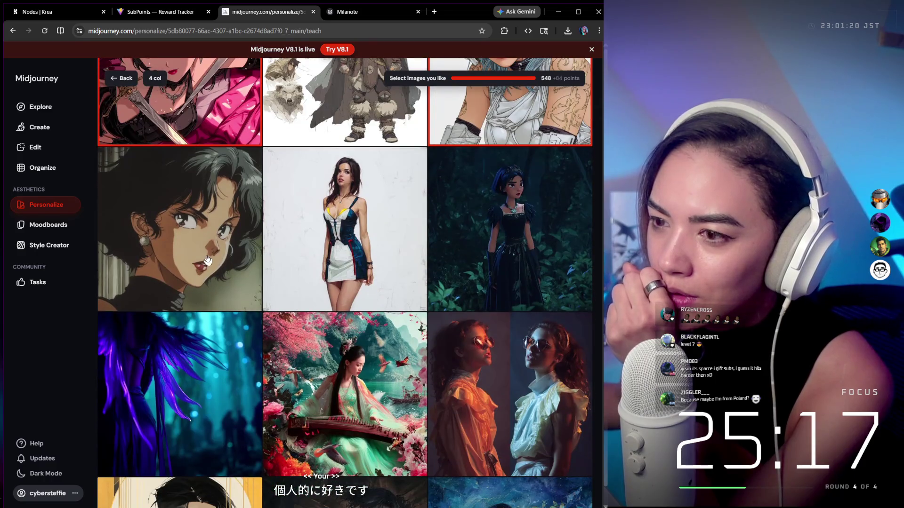
{"action": "left_click", "coordinate": [221, 282]}
{"action": "scroll", "coordinate": [482, 273], "scroll_direction": "down", "scroll_amount": 3}
{"action": "scroll", "coordinate": [492, 267], "scroll_direction": "down", "scroll_amount": 3}
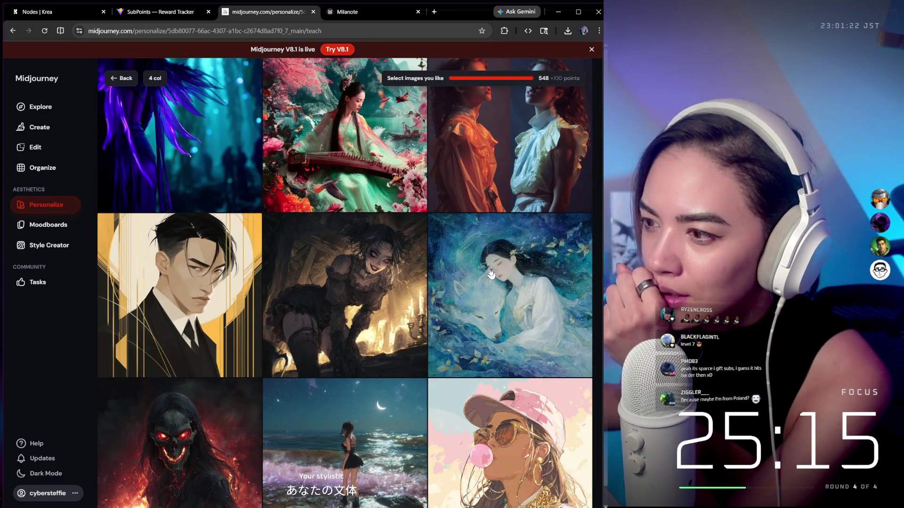
{"action": "scroll", "coordinate": [491, 273], "scroll_direction": "down", "scroll_amount": 3}
{"action": "scroll", "coordinate": [491, 273], "scroll_direction": "down", "scroll_amount": 3}
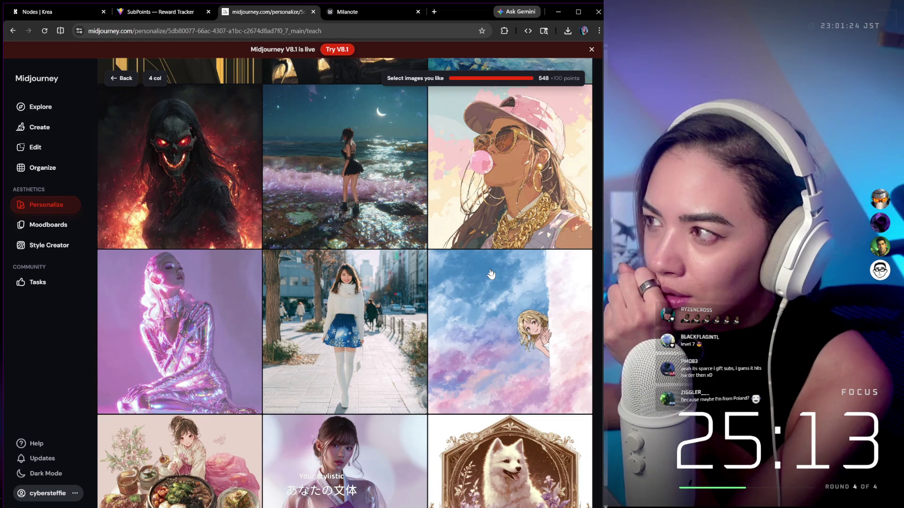
{"action": "scroll", "coordinate": [491, 274], "scroll_direction": "down", "scroll_amount": 3}
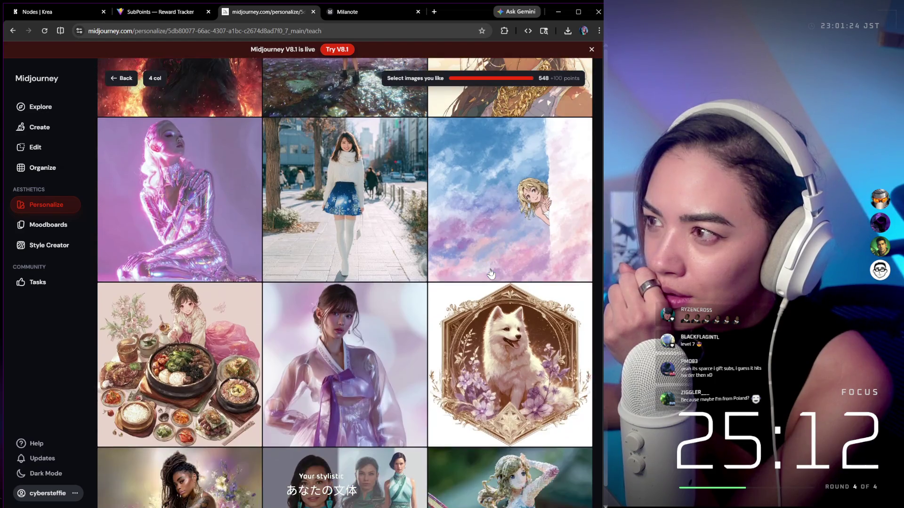
{"action": "left_click", "coordinate": [198, 223]}
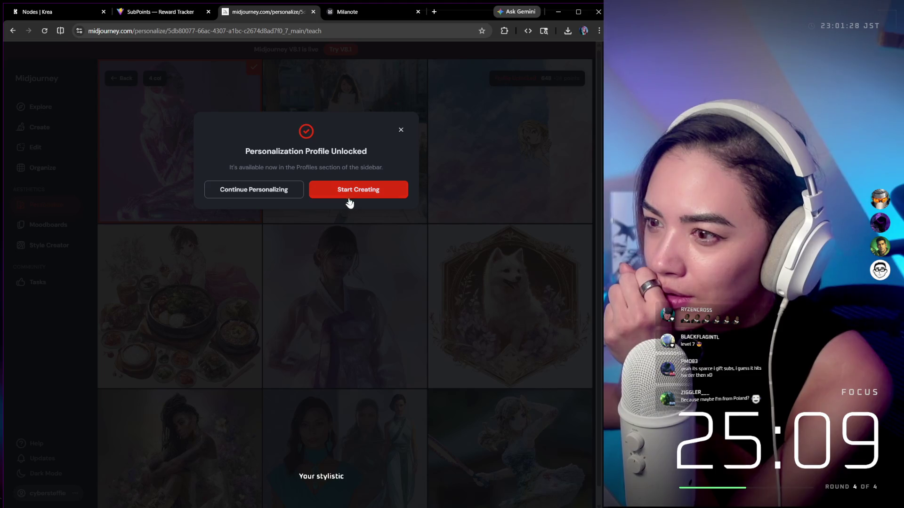
Start creating with the unlocked profile, close the personalization options, and go to Milanote
{"action": "left_click", "coordinate": [350, 199]}
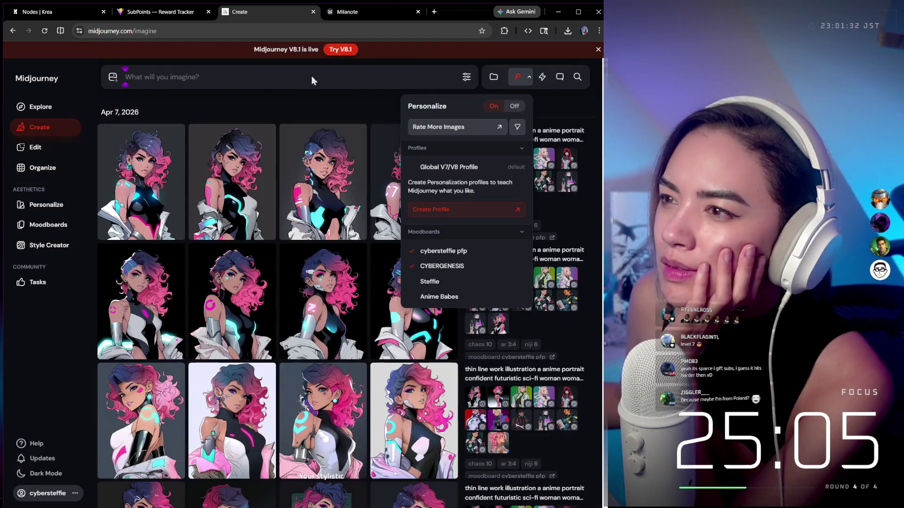
{"action": "left_click", "coordinate": [308, 94]}
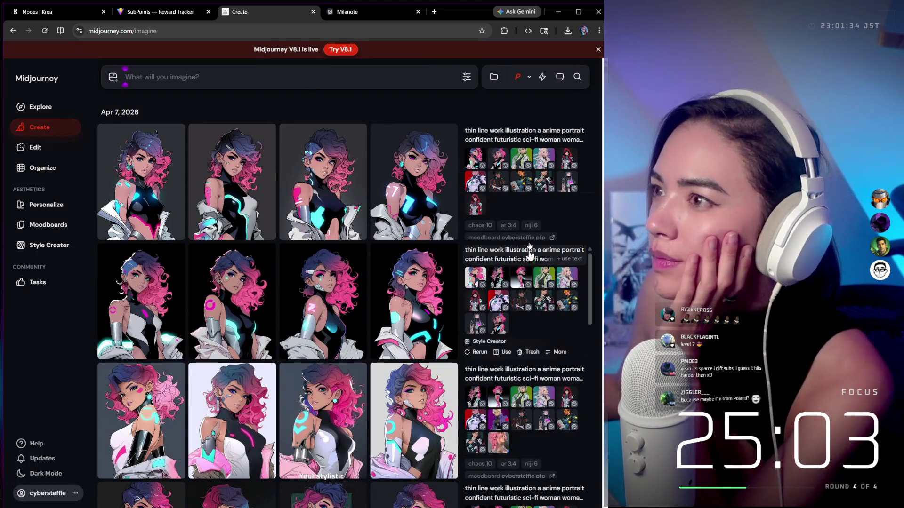
{"action": "left_click", "coordinate": [375, 10]}
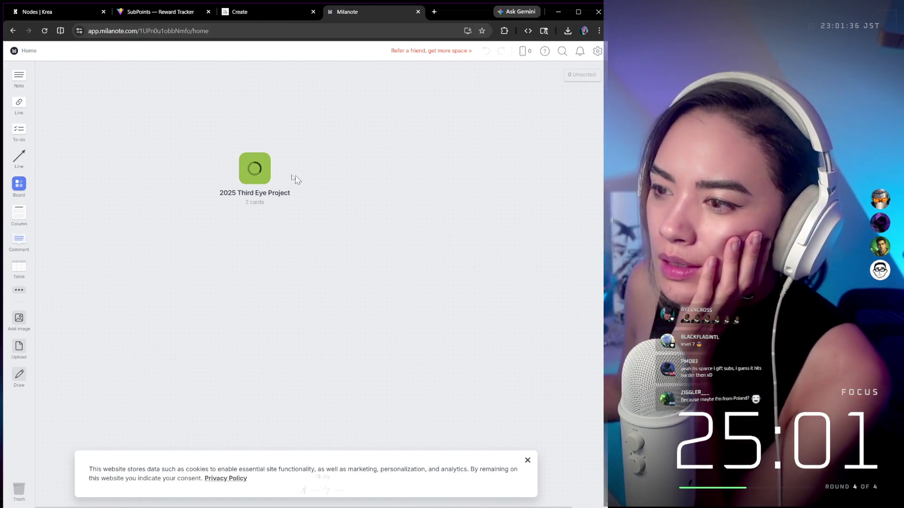
Delete the 2025 Third Eye Project board, then restore it with Ctrl+Z
{"action": "left_click", "coordinate": [256, 160]}
{"action": "left_click_drag", "start_coordinate": [365, 281], "coordinate": [239, 145]}
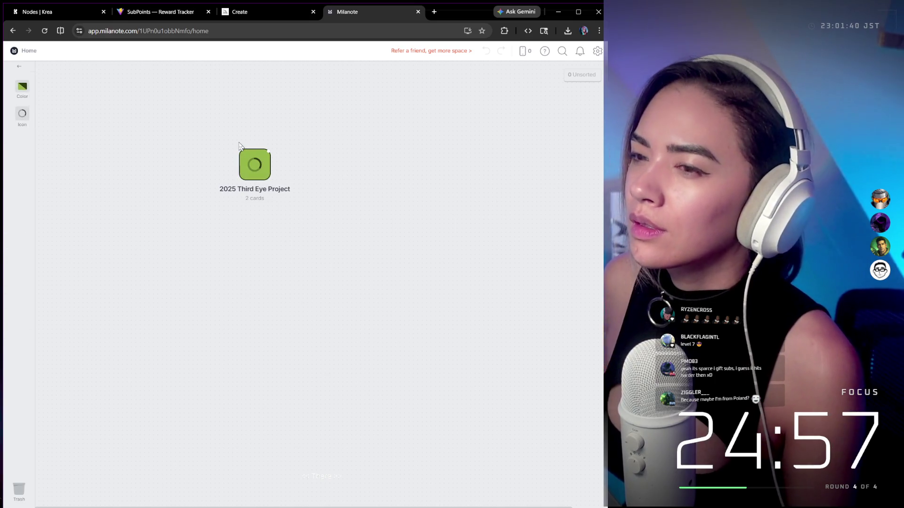
{"action": "key", "text": "Delete"}
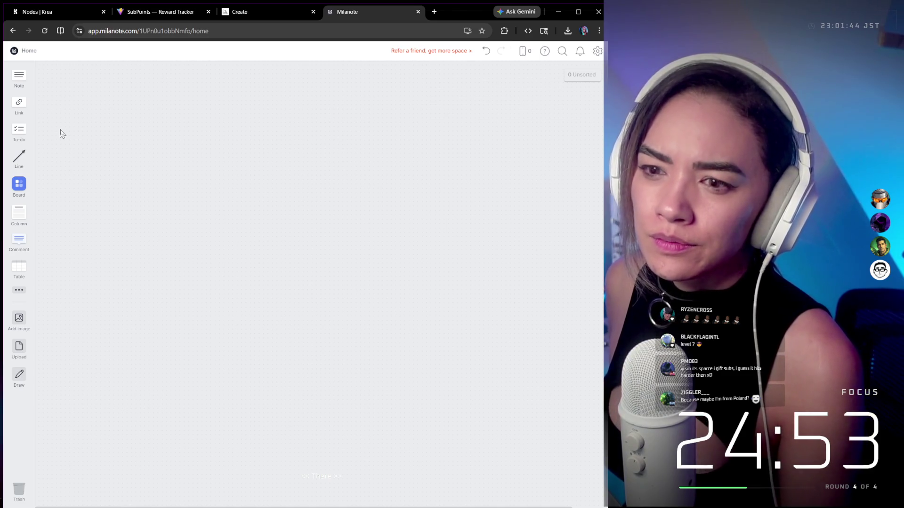
{"action": "key", "text": "ctrl+z"}
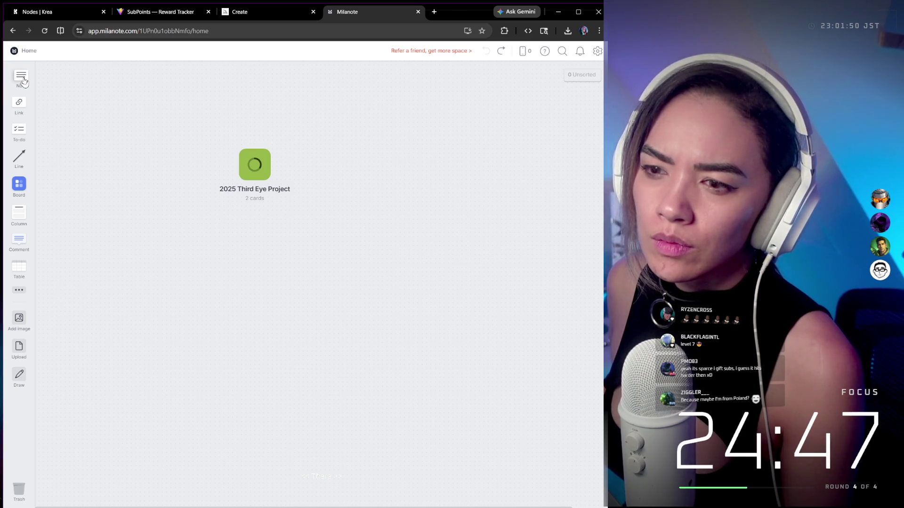
Add a new board below it and title it 'cyberGENESIS Game'
{"action": "left_click_drag", "start_coordinate": [213, 226], "coordinate": [256, 242]}
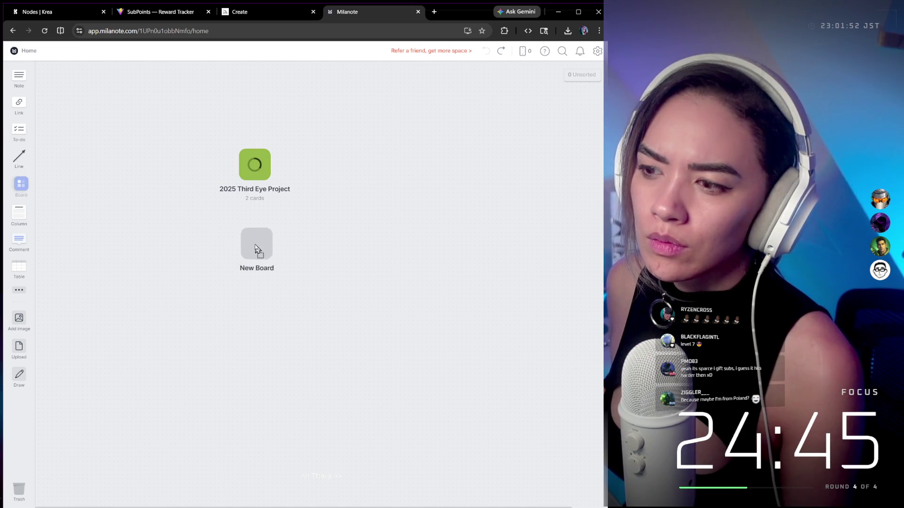
{"action": "left_click", "coordinate": [257, 242]}
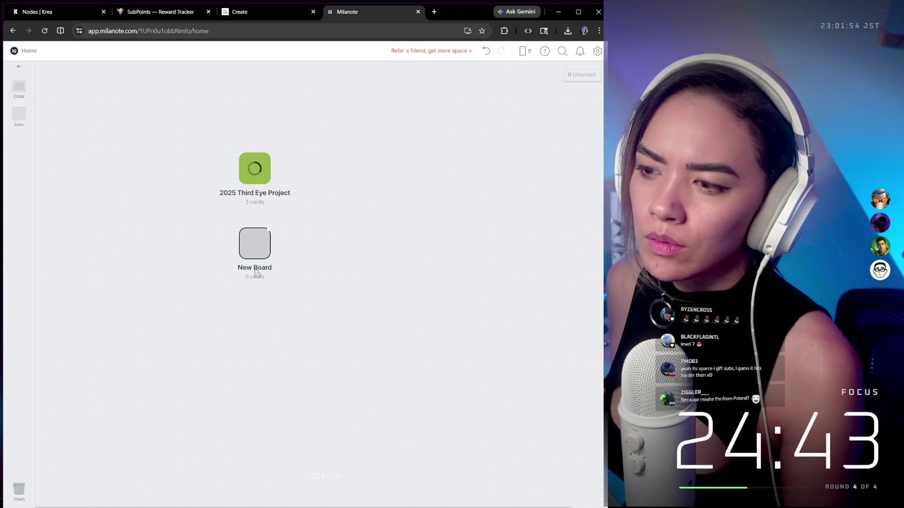
{"action": "left_click", "coordinate": [328, 67]}
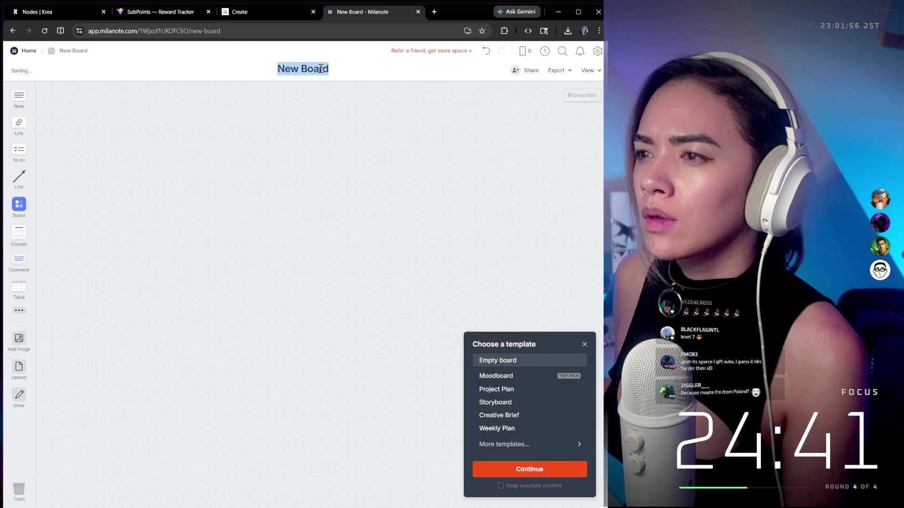
{"action": "type", "text": "cybeRG"}
{"action": "key", "text": "BackSpace"}
{"action": "key", "text": "BackSpace"}
{"action": "key", "text": "BackSpace"}
{"action": "type", "text": "r"}
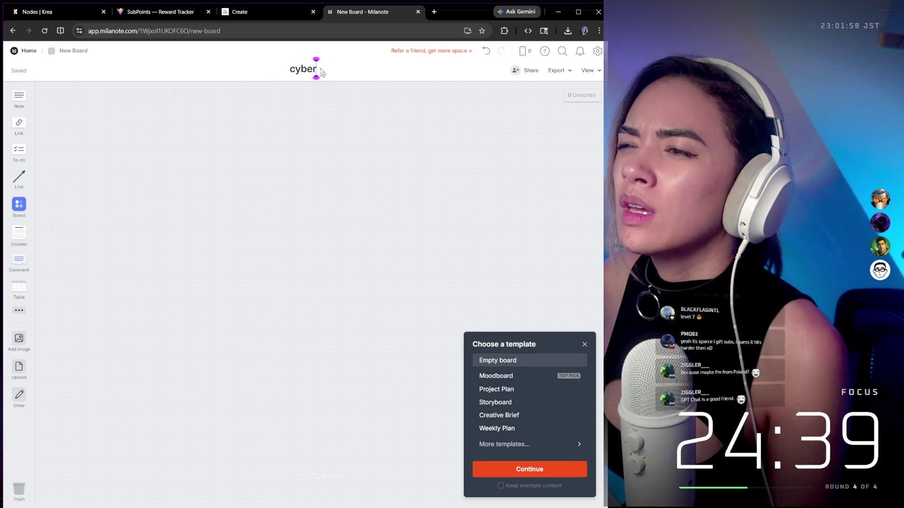
{"action": "type", "text": "GENESIS Game"}
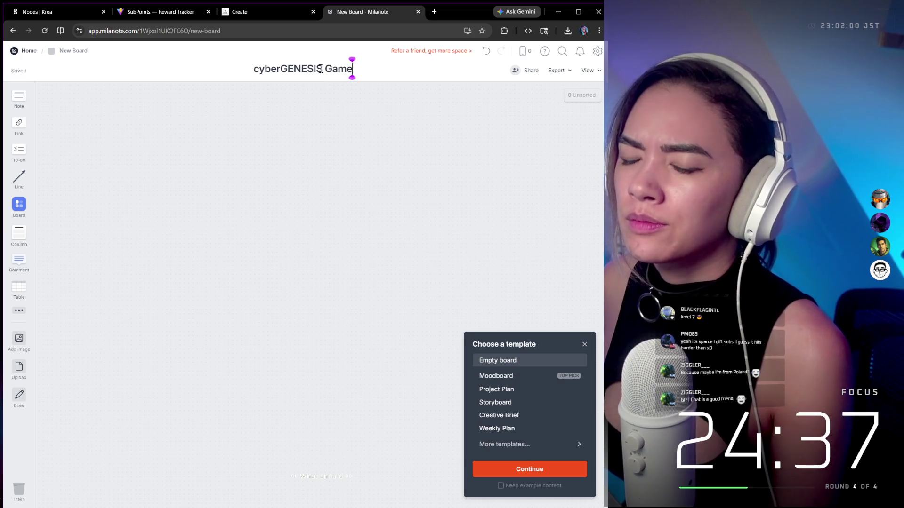
{"action": "key", "text": "Return"}
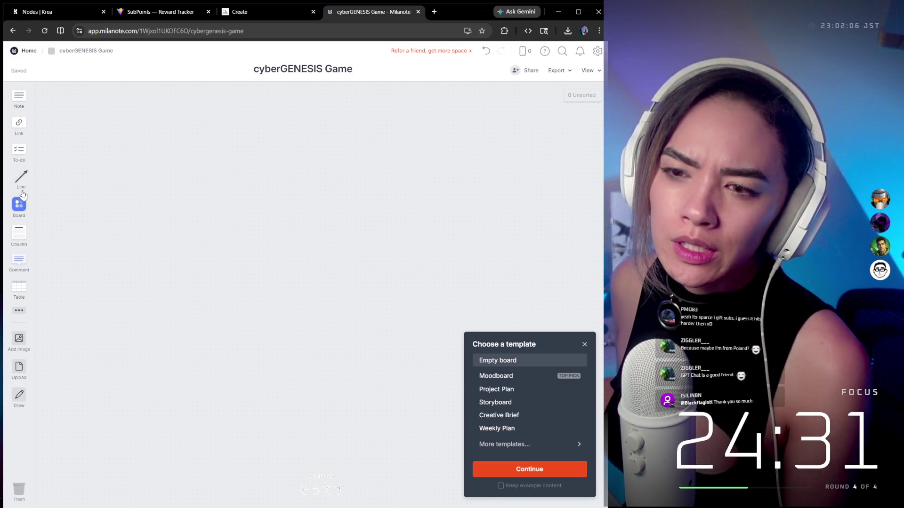
Place a column titled 'Character Workflow' on the board
{"action": "mouse_move", "coordinate": [26, 238]}
{"action": "left_mouse_down"}
{"action": "mouse_move", "coordinate": [216, 178]}
{"action": "mouse_move", "coordinate": [182, 185]}
{"action": "left_mouse_up"}
{"action": "type", "text": "Cha"}
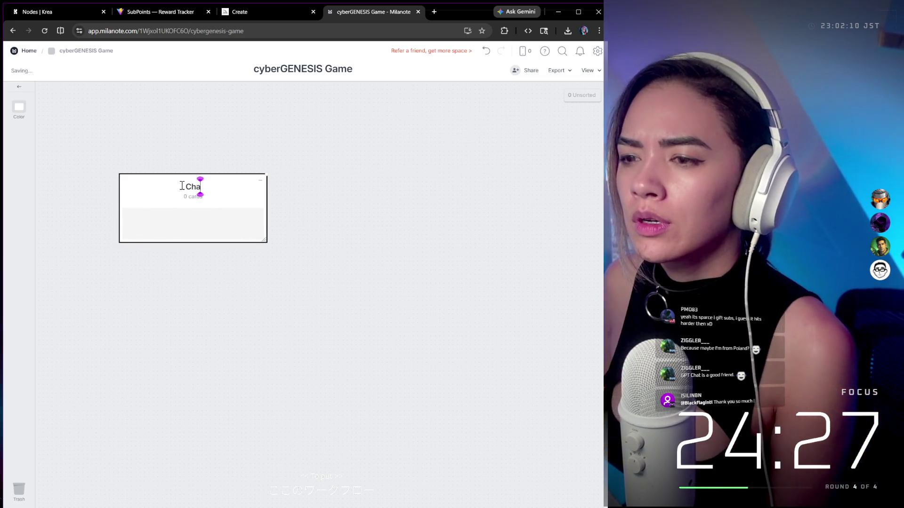
{"action": "type", "text": "racter Workflow"}
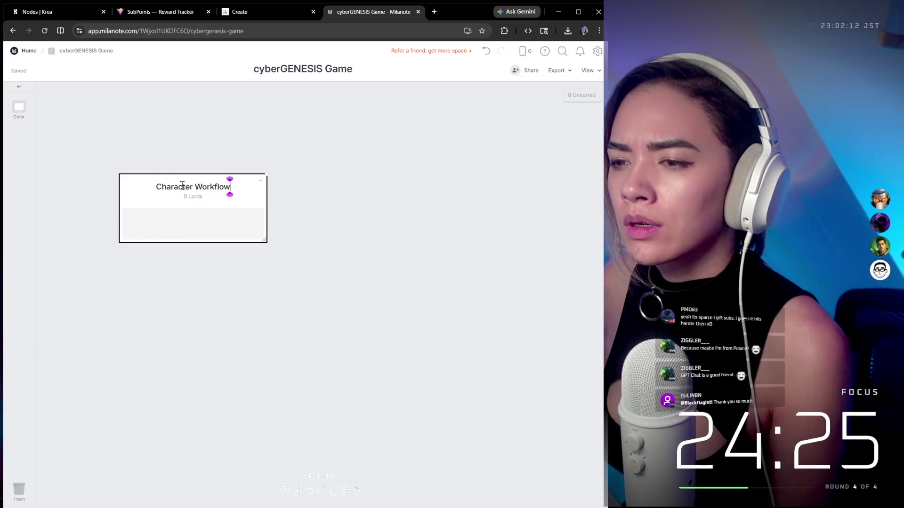
{"action": "left_click", "coordinate": [289, 212]}
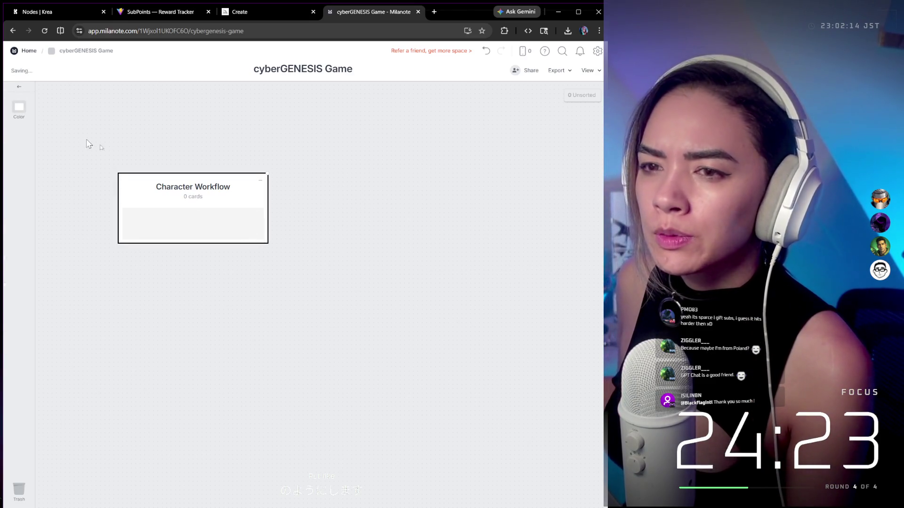
Drop an empty note card into the column, then dismiss the image search unused
{"action": "mouse_move", "coordinate": [19, 98]}
{"action": "left_mouse_down"}
{"action": "mouse_move", "coordinate": [181, 242]}
{"action": "mouse_move", "coordinate": [162, 215]}
{"action": "left_mouse_up"}
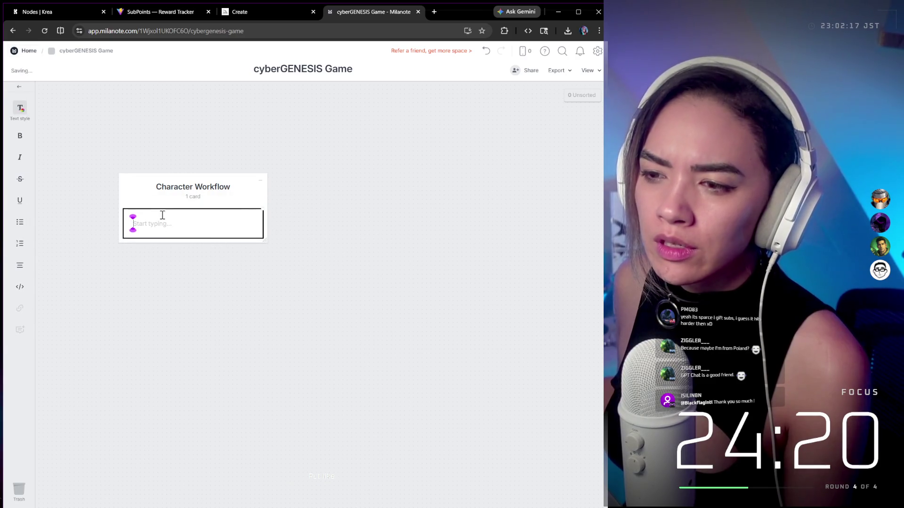
{"action": "left_click", "coordinate": [21, 88]}
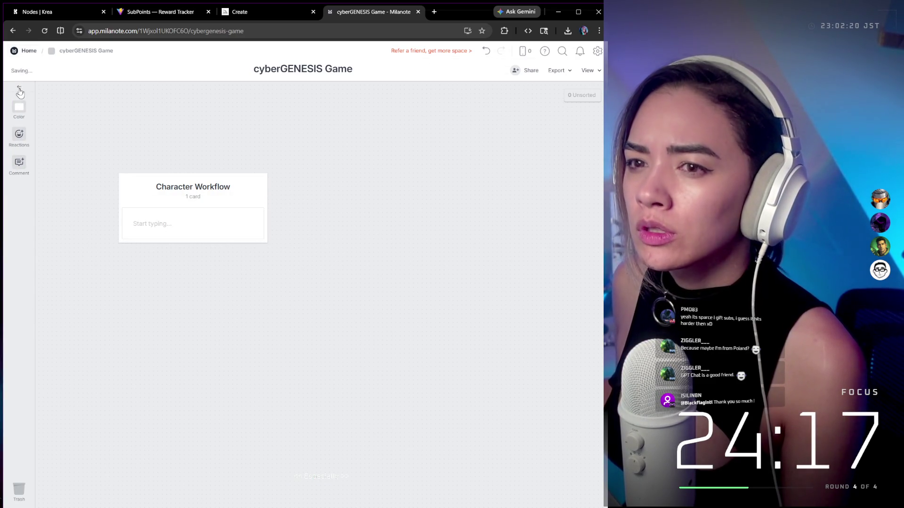
{"action": "left_click", "coordinate": [19, 90]}
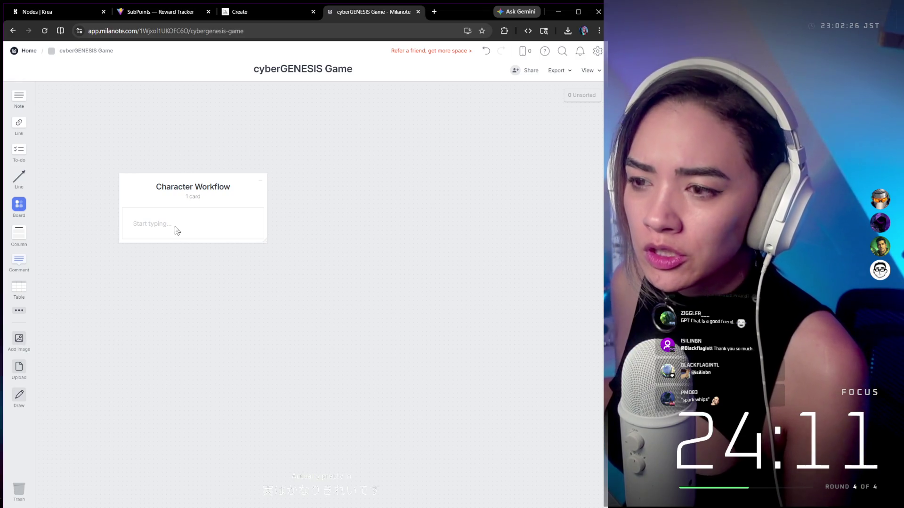
{"action": "left_click", "coordinate": [26, 341]}
{"action": "left_click", "coordinate": [333, 340]}
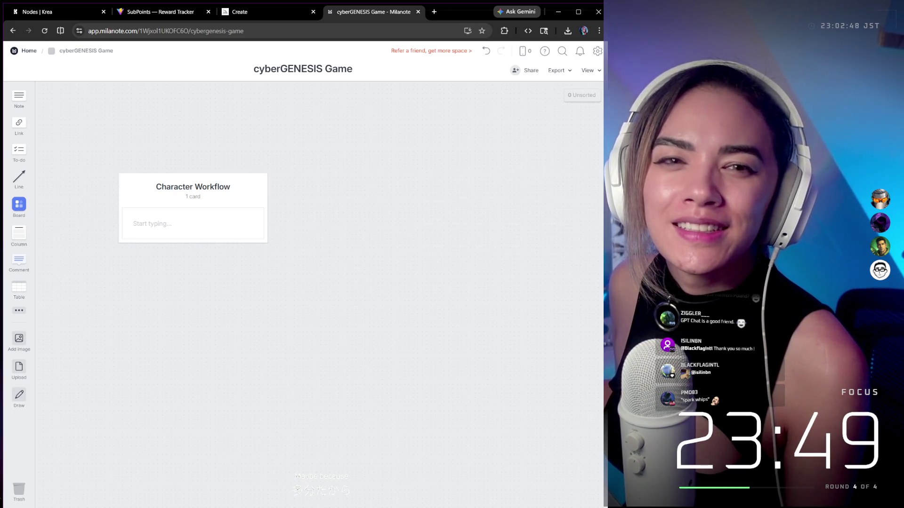
Return to Midjourney's Create page and check the personalization moodboards without changing them
{"action": "left_click", "coordinate": [258, 12]}
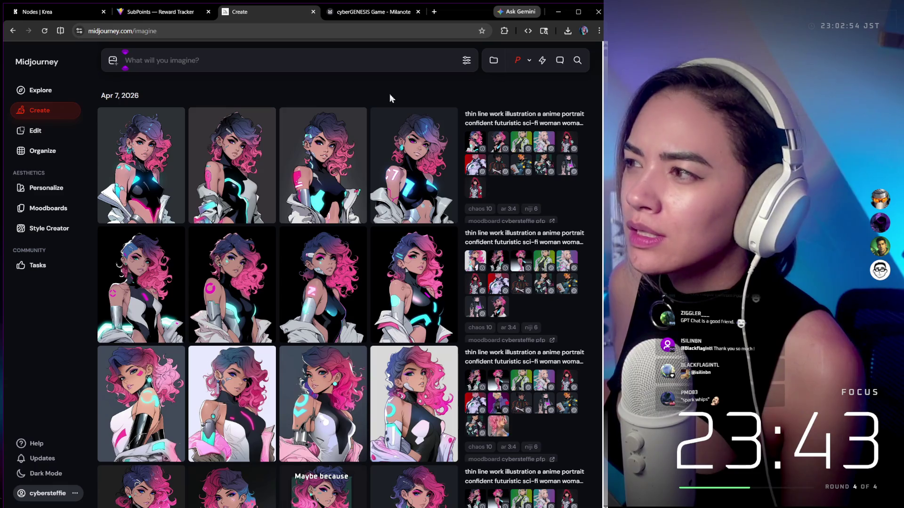
{"action": "left_click", "coordinate": [434, 12]}
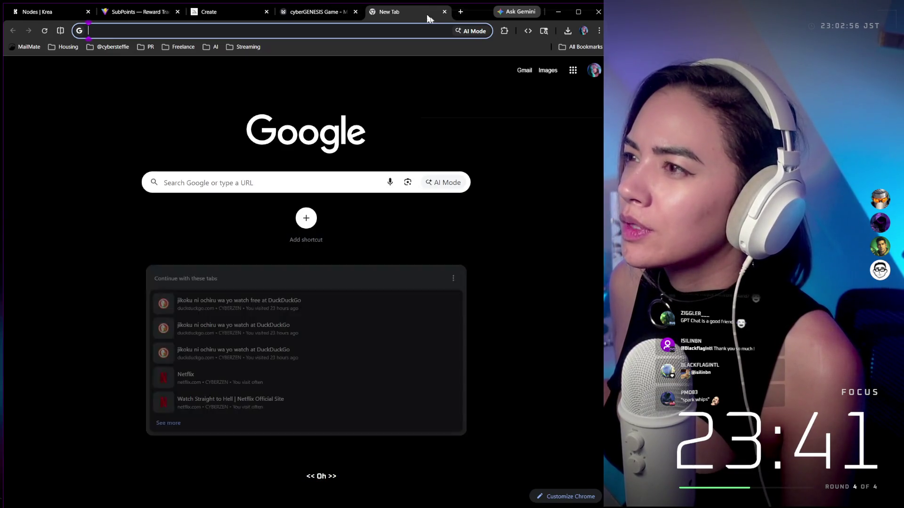
{"action": "key", "text": "ctrl+w"}
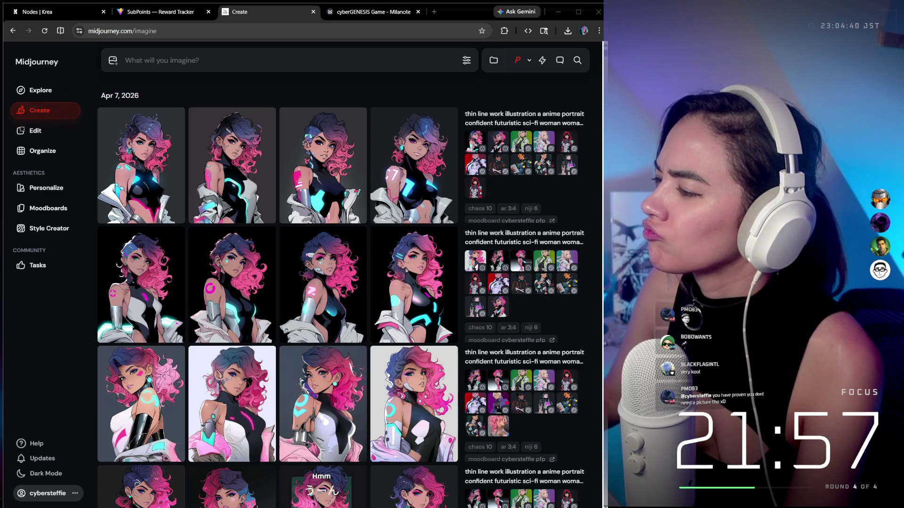
{"action": "mouse_move", "coordinate": [542, 94]}
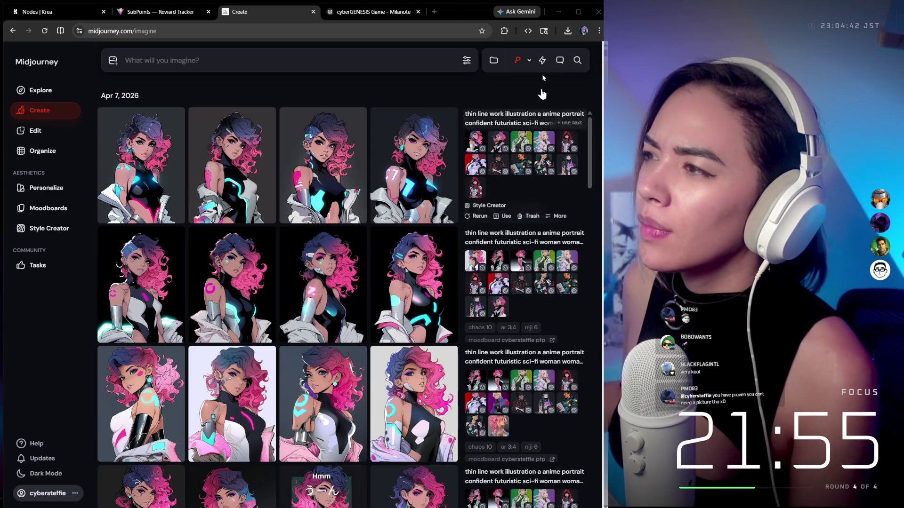
{"action": "left_click", "coordinate": [526, 61]}
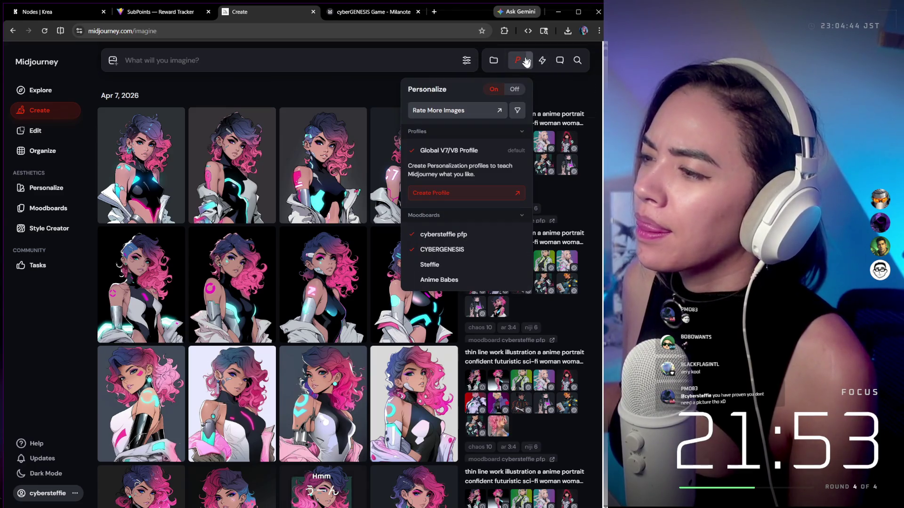
{"action": "left_click", "coordinate": [526, 61]}
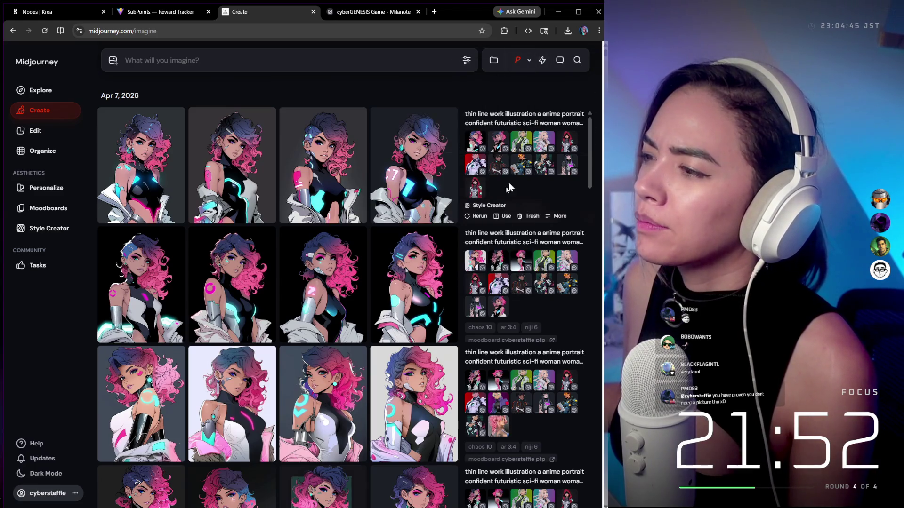
Reuse the first prompt, swapping in the red-haired cyberpunk android male description, and submit
{"action": "left_click", "coordinate": [507, 216]}
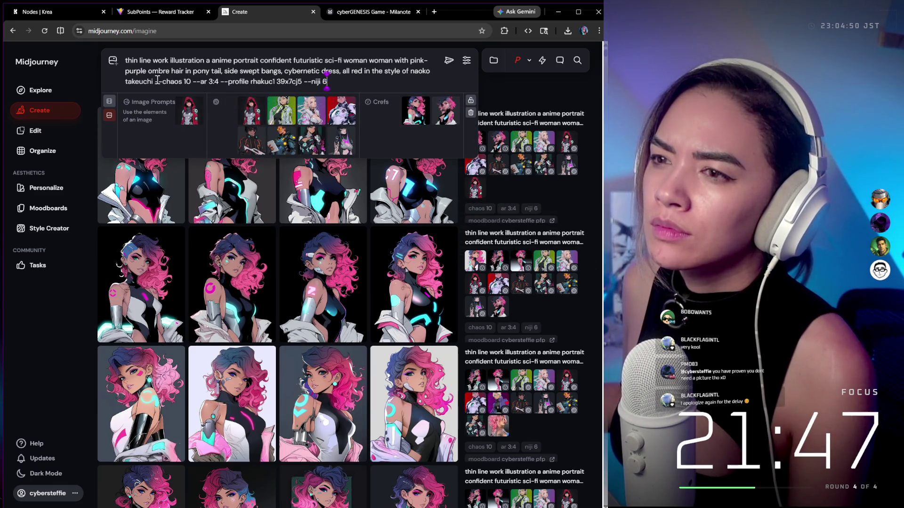
{"action": "left_click", "coordinate": [339, 72]}
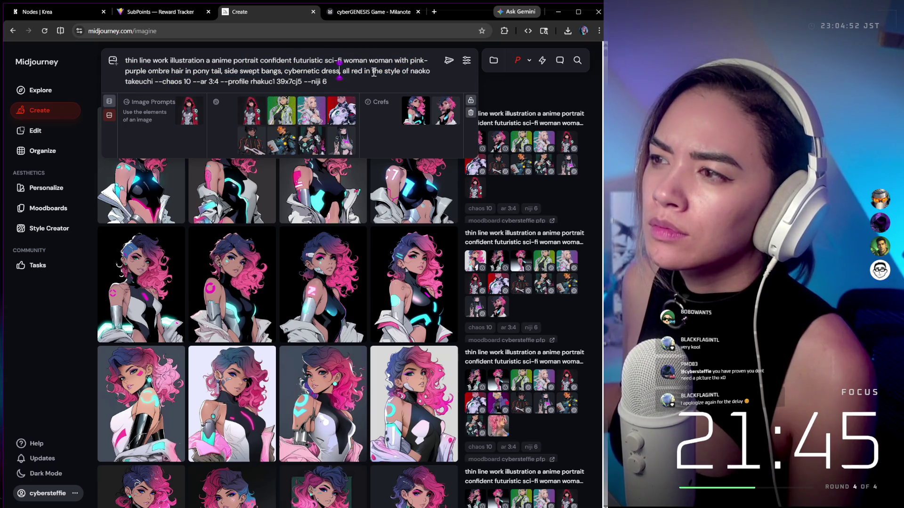
{"action": "left_click_drag", "start_coordinate": [382, 71], "coordinate": [106, 49]}
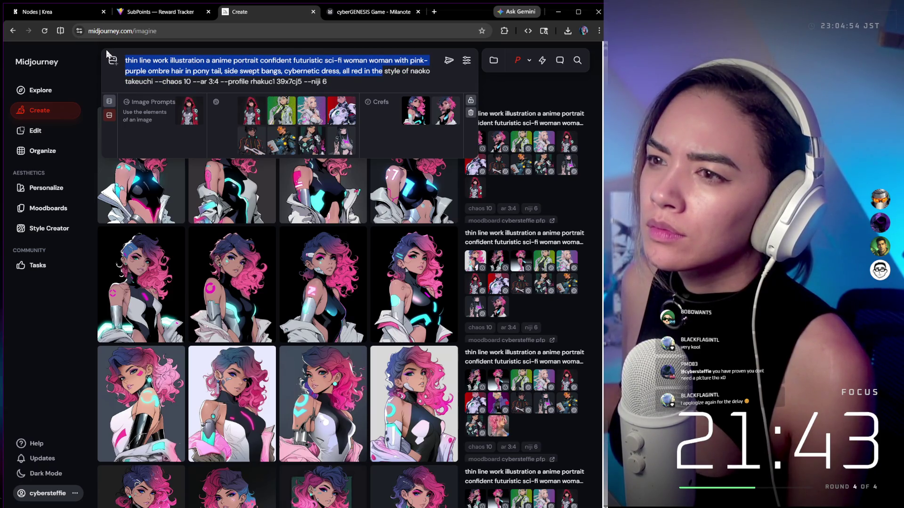
{"action": "type", "text": "Red Hair cyberpunk-themed android male, blue eyes, black steampunk motorcycle attire, cold personality,"}
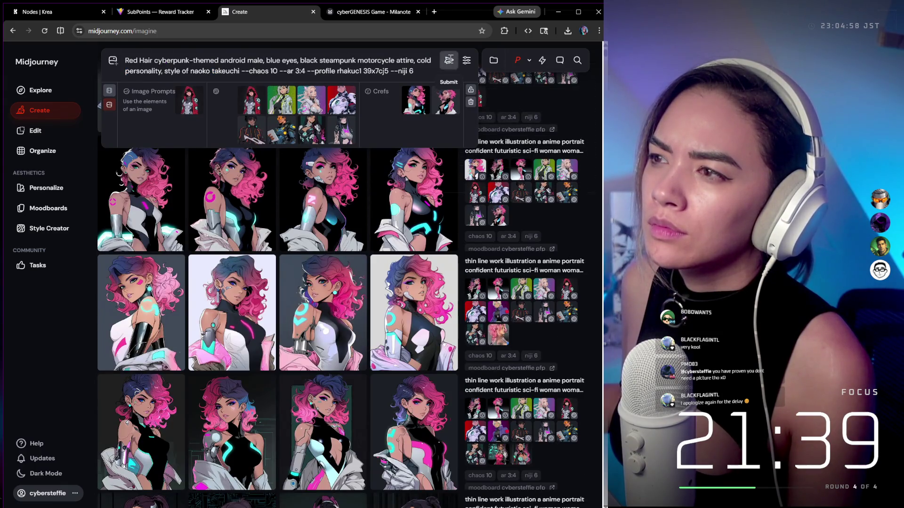
{"action": "left_click", "coordinate": [449, 60]}
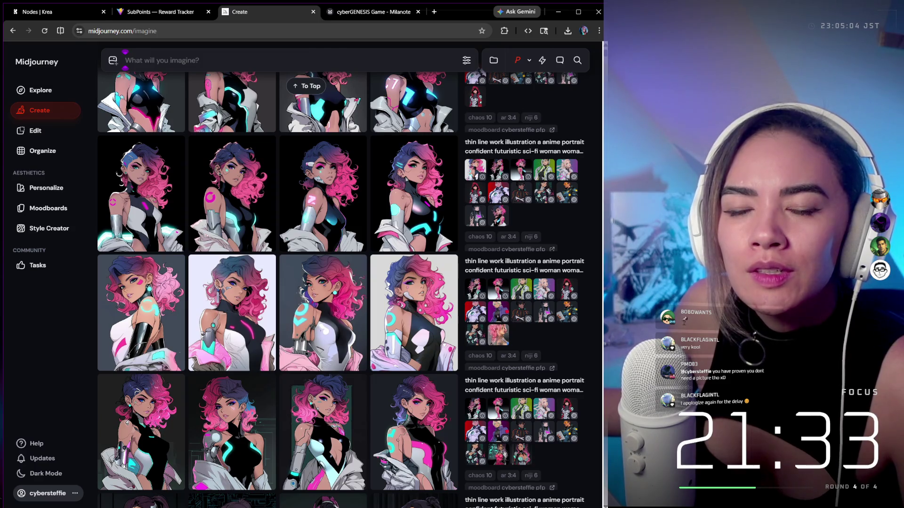
{"action": "scroll", "coordinate": [312, 198], "scroll_direction": "up", "scroll_amount": 5}
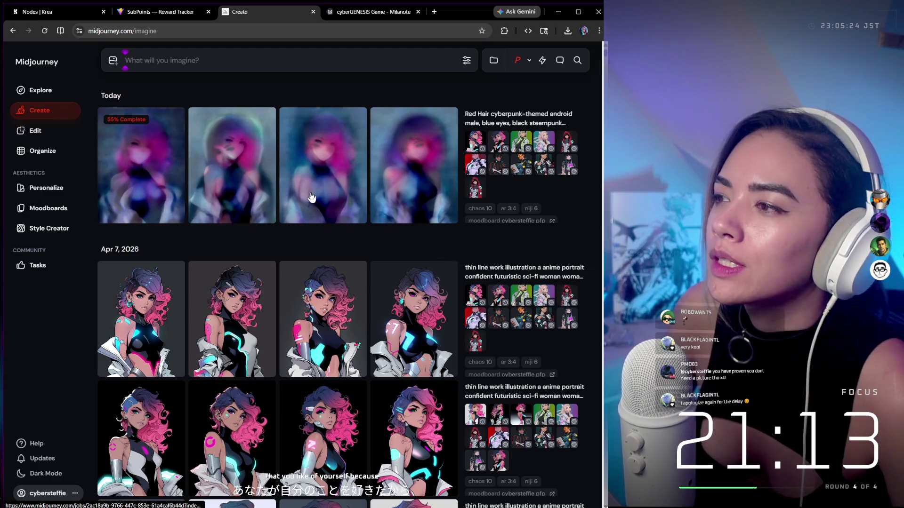
{"action": "mouse_move", "coordinate": [462, 181]}
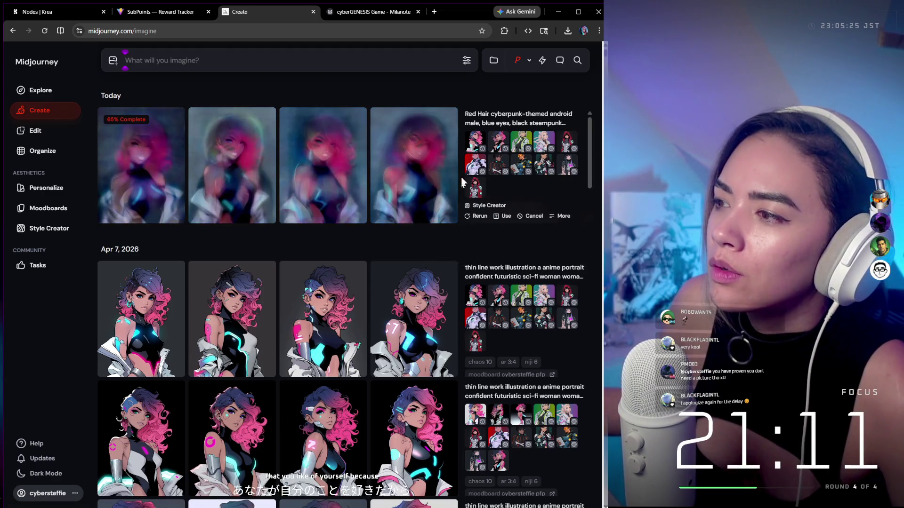
Rerun the Red Hair prompt without its character reference image
{"action": "left_click", "coordinate": [503, 217]}
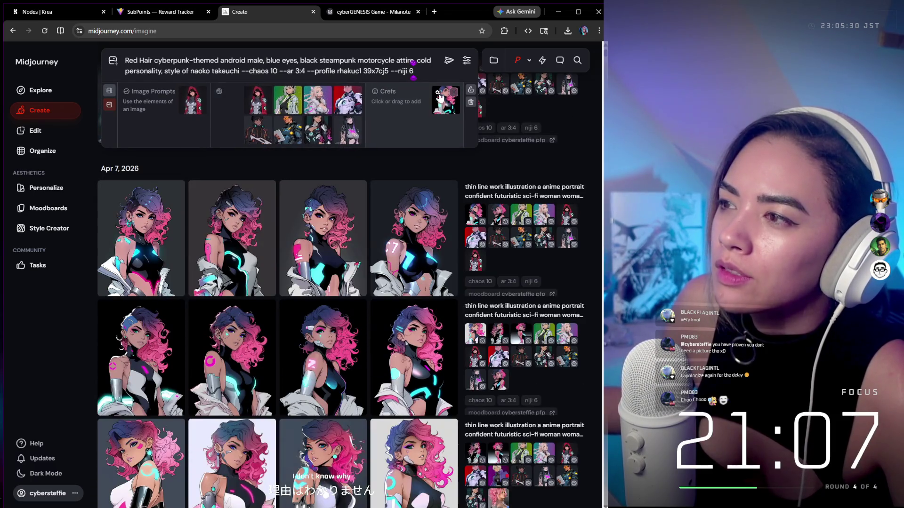
{"action": "left_click", "coordinate": [458, 93]}
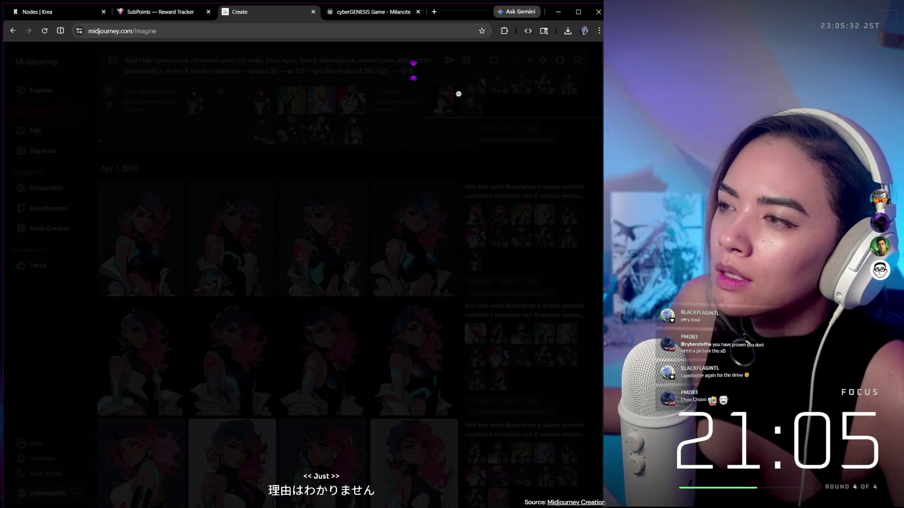
{"action": "left_click", "coordinate": [450, 178]}
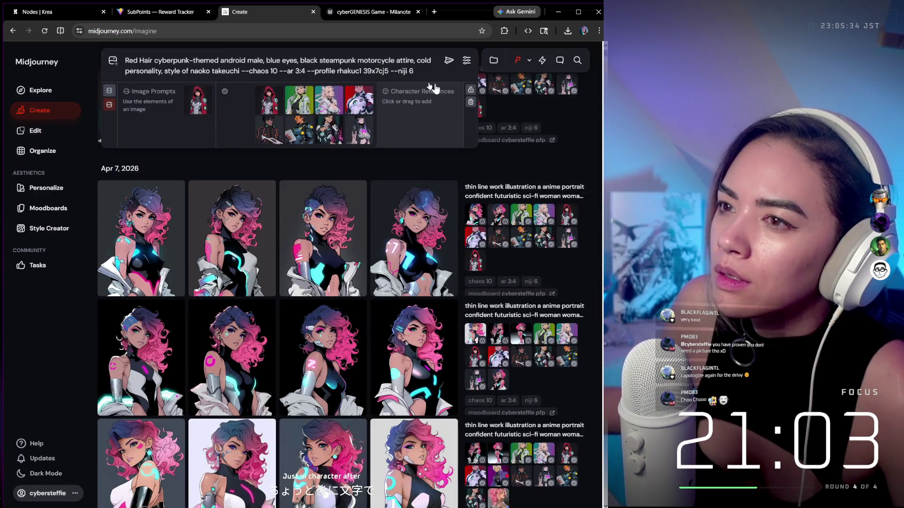
{"action": "left_click", "coordinate": [450, 61]}
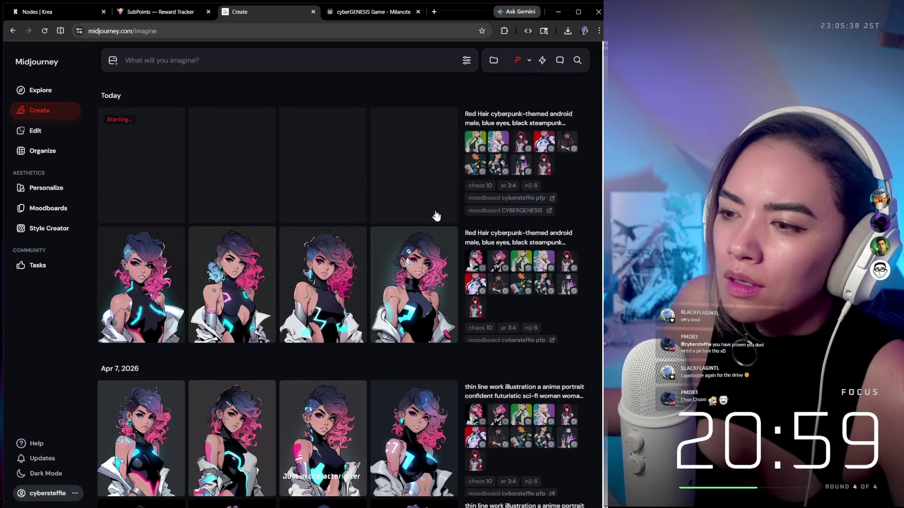
{"action": "scroll", "coordinate": [546, 335], "scroll_direction": "down", "scroll_amount": 1}
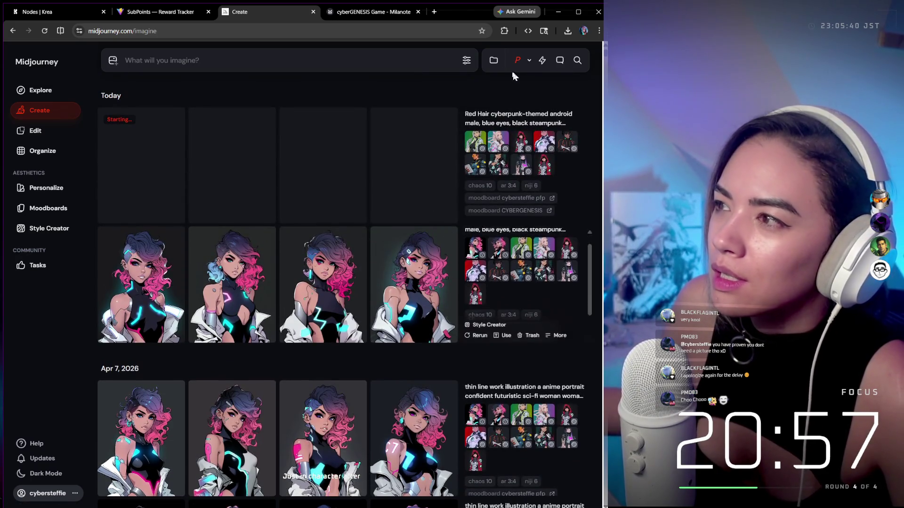
Switch the model version from 8.1 to niji 7 in generation settings
{"action": "left_click", "coordinate": [494, 60]}
{"action": "left_click", "coordinate": [466, 61]}
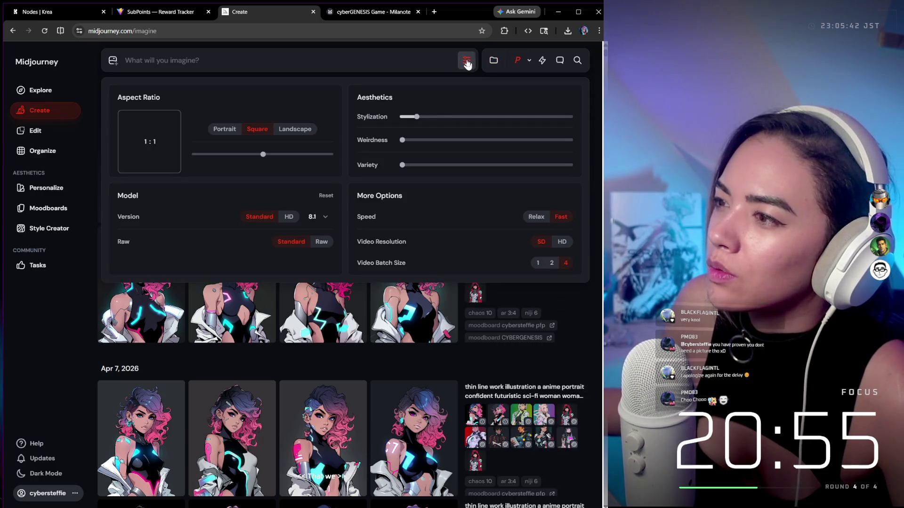
{"action": "left_click", "coordinate": [319, 217]}
{"action": "scroll", "coordinate": [301, 282], "scroll_direction": "down", "scroll_amount": 3}
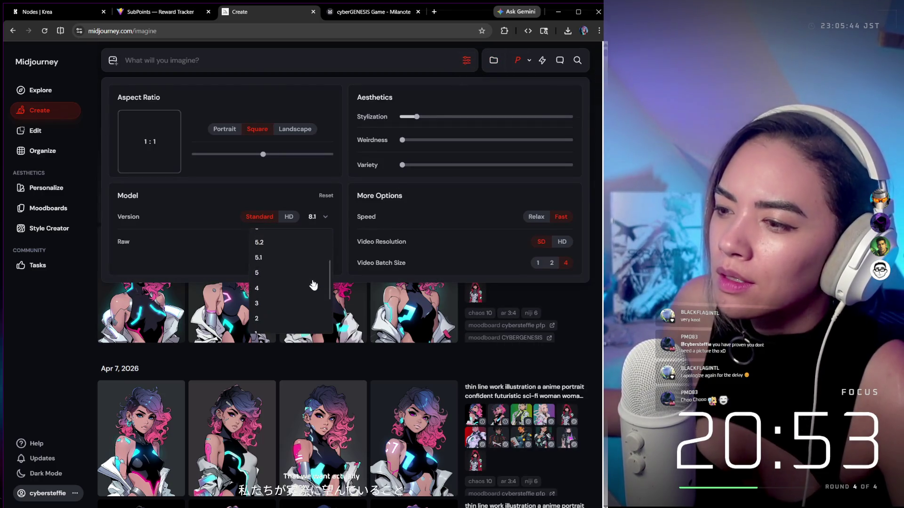
{"action": "left_click", "coordinate": [297, 295]}
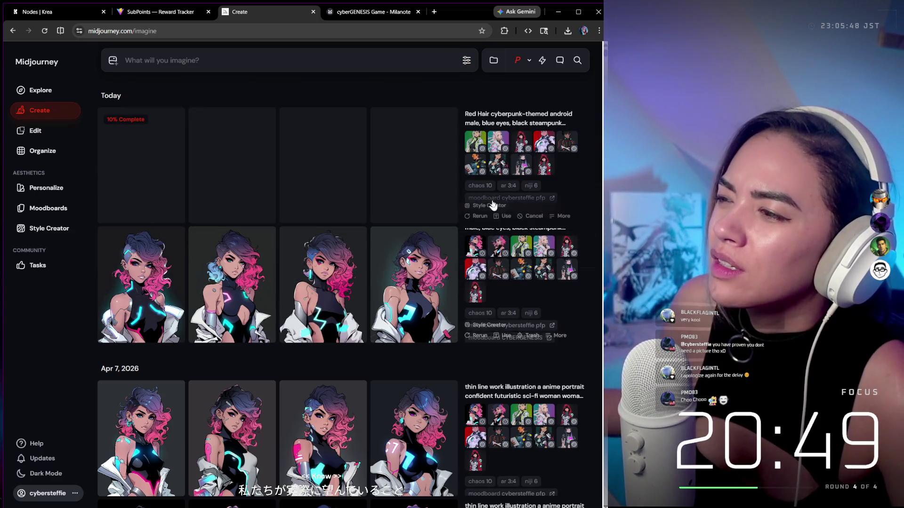
{"action": "left_click", "coordinate": [338, 65]}
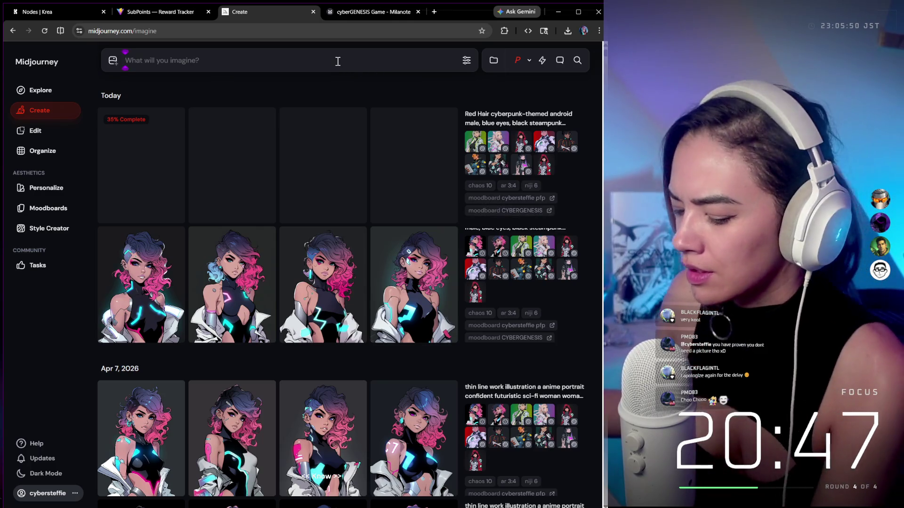
Paste the red-haired android prompt and set the aspect ratio to portrait 3:4
{"action": "type", "text": "Red Hair cyberpunk-themed android male, blue eyes, black steampunk motorcycle attire, cold personality,"}
{"action": "left_click", "coordinate": [467, 61]}
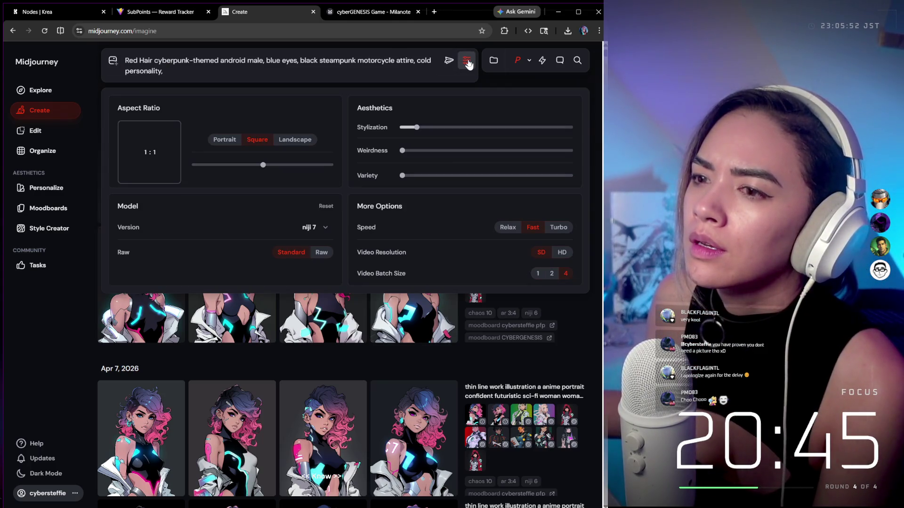
{"action": "left_click", "coordinate": [234, 140]}
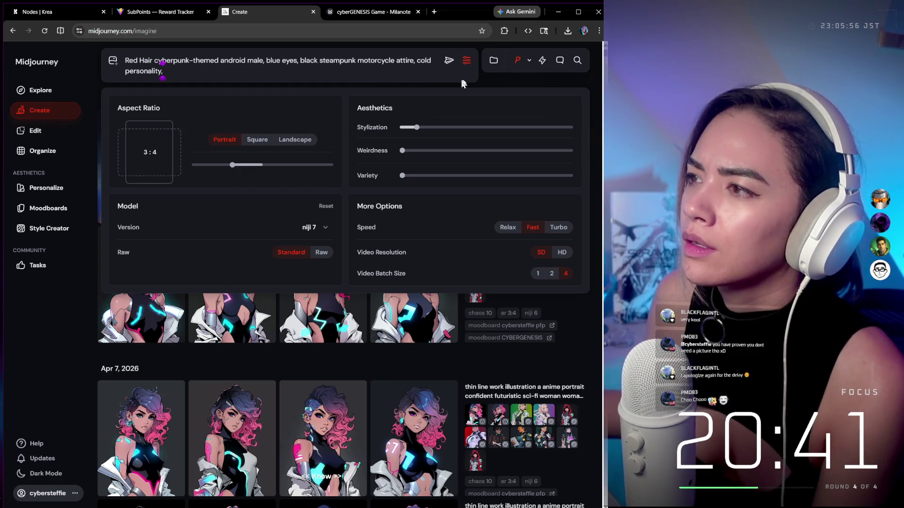
{"action": "left_click", "coordinate": [496, 81]}
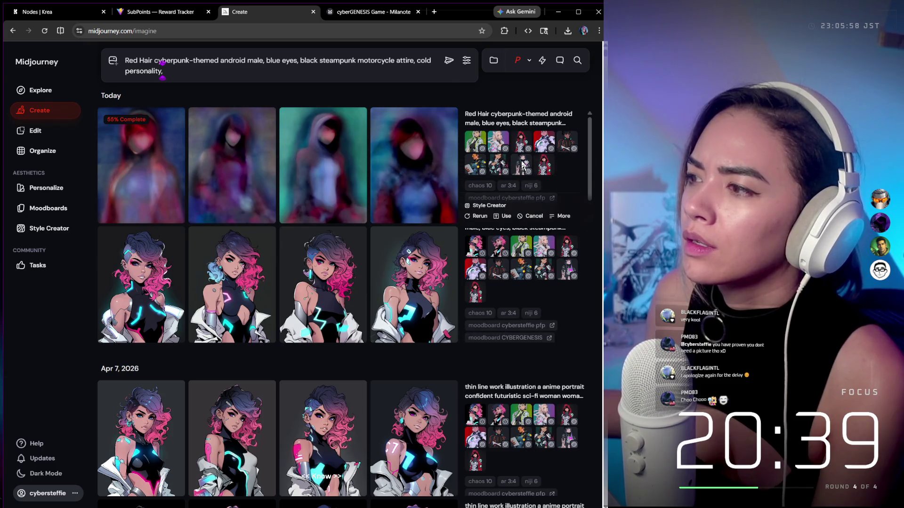
Drag five earlier feed images, including pale-haired and red-haired ones, into Style References
{"action": "mouse_move", "coordinate": [416, 113]}
{"action": "left_mouse_down"}
{"action": "mouse_move", "coordinate": [313, 94]}
{"action": "mouse_move", "coordinate": [273, 104]}
{"action": "mouse_move", "coordinate": [386, 103]}
{"action": "left_mouse_up"}
{"action": "scroll", "coordinate": [471, 141], "scroll_direction": "down", "scroll_amount": 1}
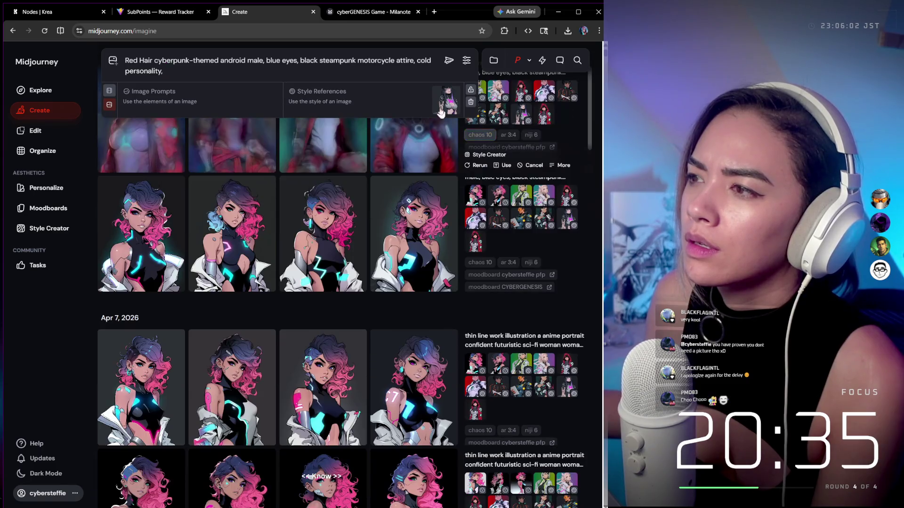
{"action": "scroll", "coordinate": [581, 228], "scroll_direction": "up", "scroll_amount": 2}
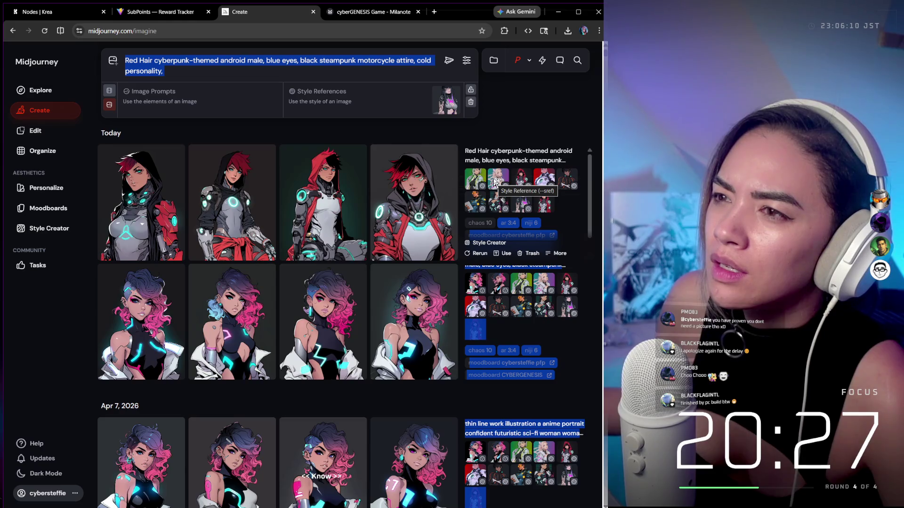
{"action": "left_click_drag", "start_coordinate": [496, 181], "coordinate": [287, 150]}
{"action": "mouse_move", "coordinate": [541, 181]}
{"action": "left_mouse_down"}
{"action": "mouse_move", "coordinate": [424, 101]}
{"action": "mouse_move", "coordinate": [431, 111]}
{"action": "mouse_move", "coordinate": [438, 106]}
{"action": "left_mouse_up"}
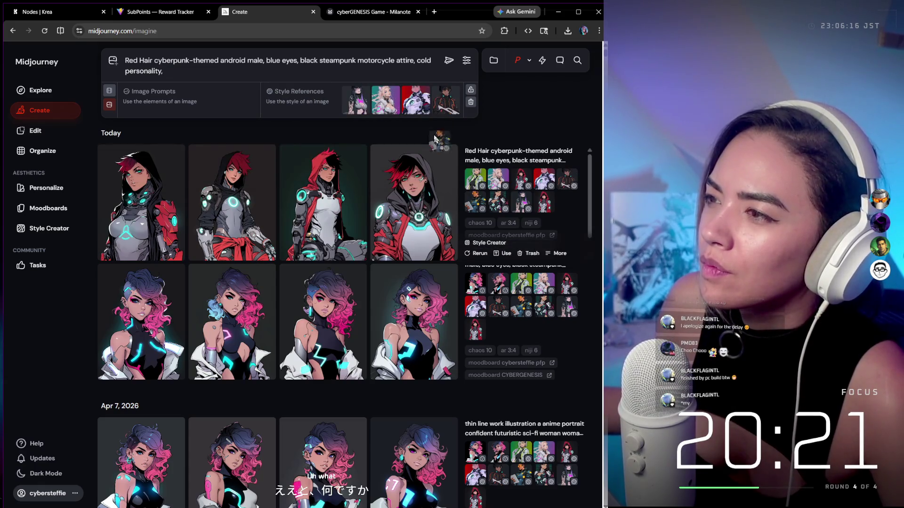
{"action": "left_click_drag", "start_coordinate": [434, 139], "coordinate": [424, 101]}
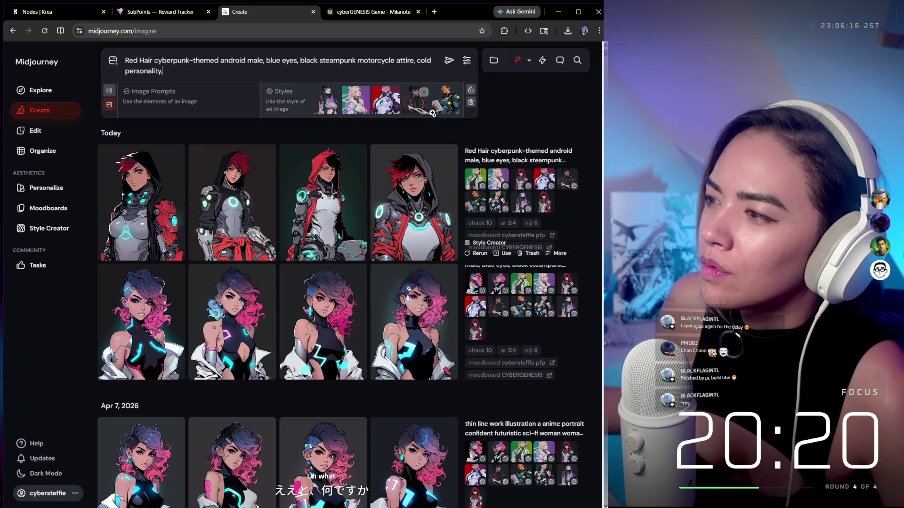
Add the blue-tank-top and purple-hooded images as style references from the picker
{"action": "left_click", "coordinate": [291, 104]}
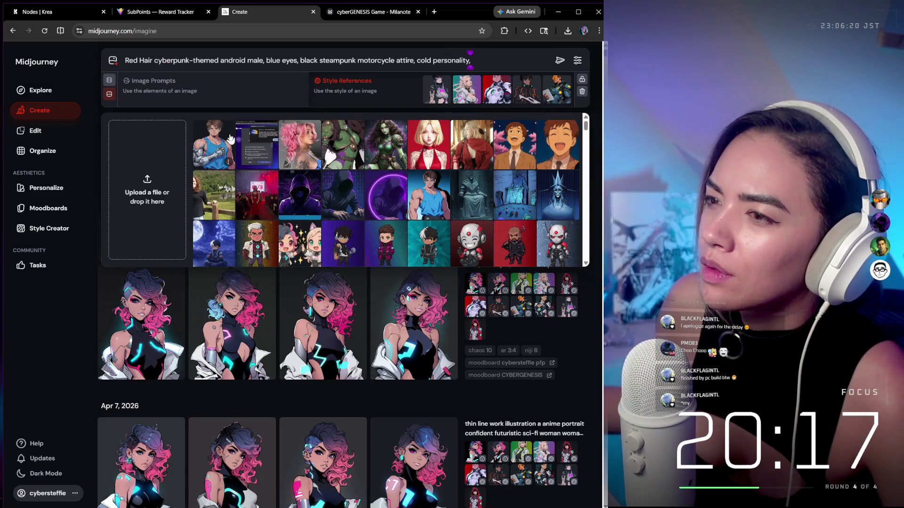
{"action": "left_click", "coordinate": [230, 139]}
{"action": "scroll", "coordinate": [400, 168], "scroll_direction": "down", "scroll_amount": 5}
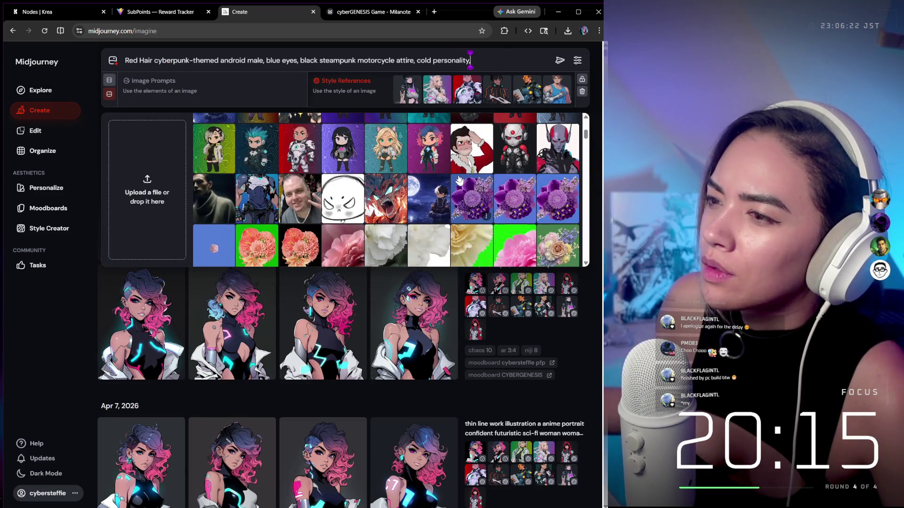
{"action": "scroll", "coordinate": [459, 180], "scroll_direction": "down", "scroll_amount": 10}
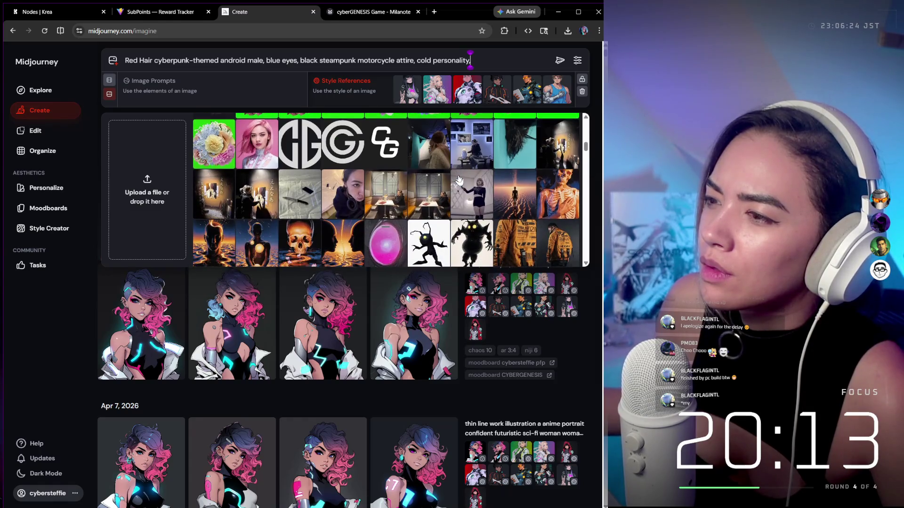
{"action": "scroll", "coordinate": [459, 181], "scroll_direction": "down", "scroll_amount": 10}
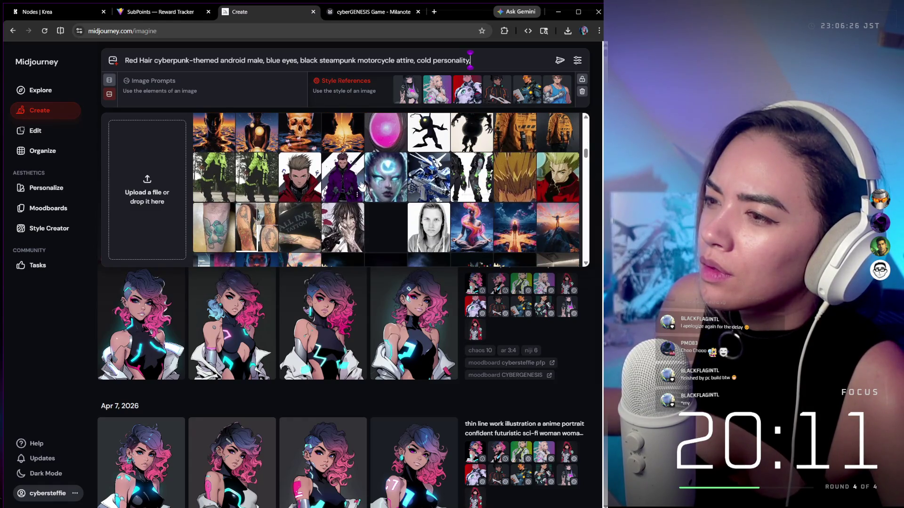
{"action": "left_click", "coordinate": [345, 178]}
Add the blue-haired armored, red-armored and cat-girl references, then generate the grid
{"action": "scroll", "coordinate": [471, 181], "scroll_direction": "down", "scroll_amount": 10}
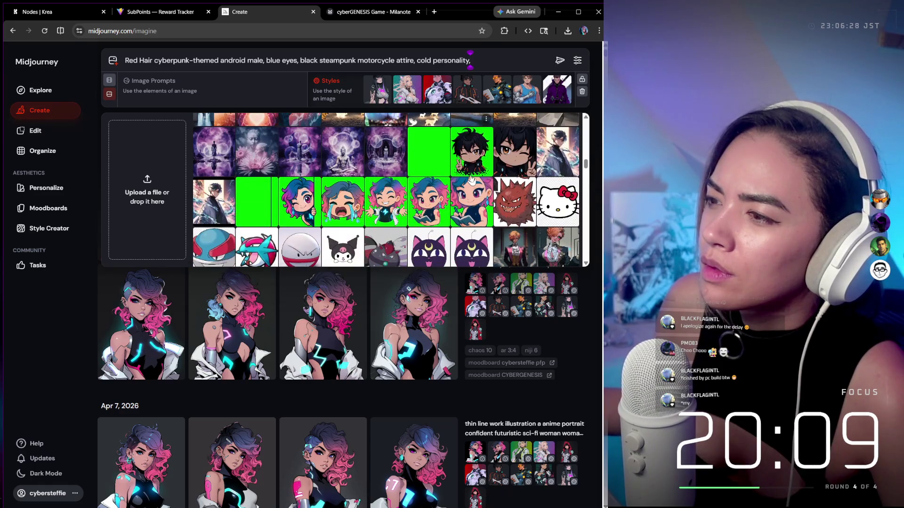
{"action": "scroll", "coordinate": [471, 181], "scroll_direction": "down", "scroll_amount": 3}
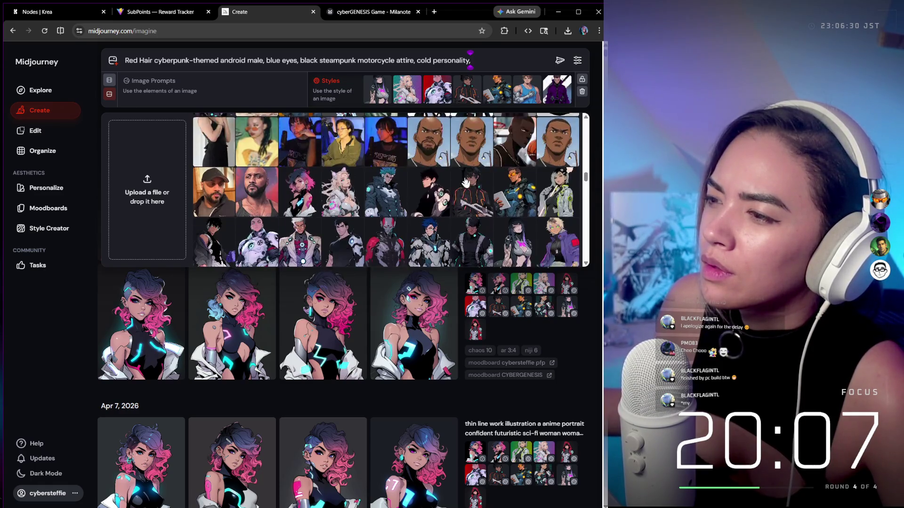
{"action": "left_click", "coordinate": [390, 168]}
{"action": "left_click", "coordinate": [370, 210]}
{"action": "left_click", "coordinate": [344, 203]}
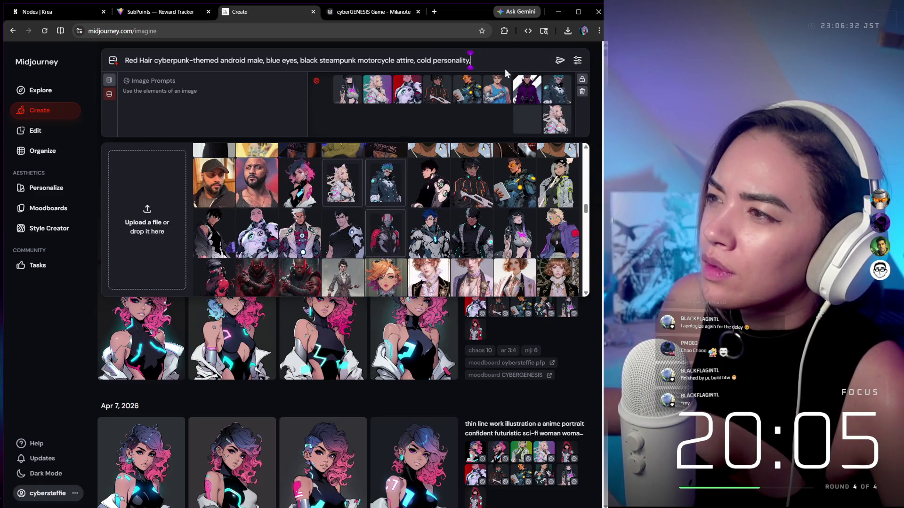
{"action": "left_click", "coordinate": [557, 63]}
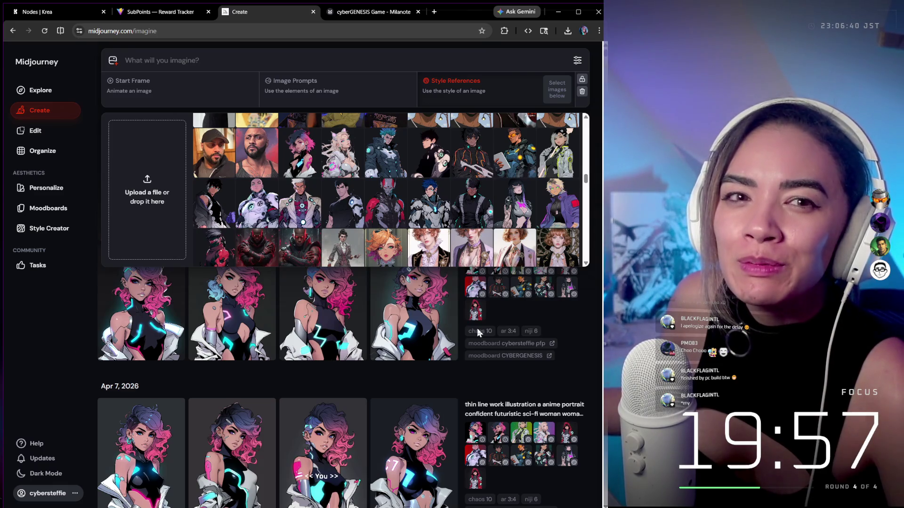
{"action": "left_click", "coordinate": [595, 293]}
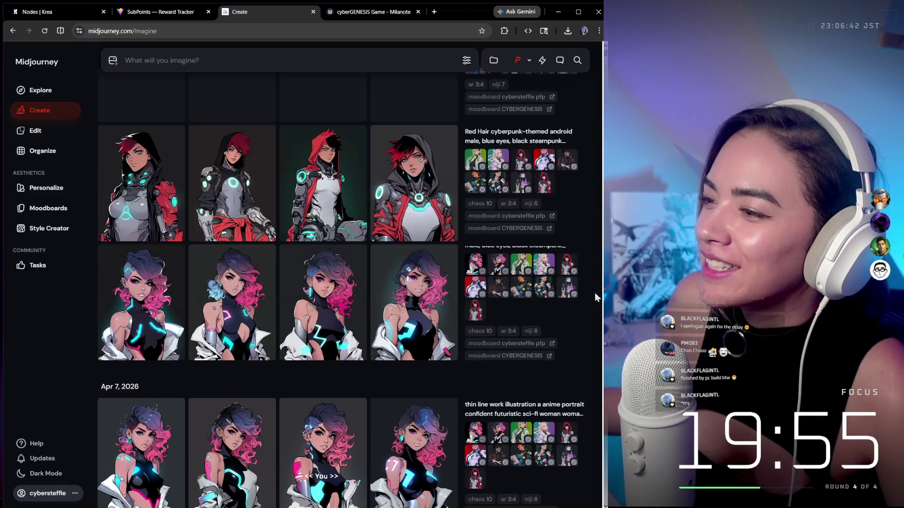